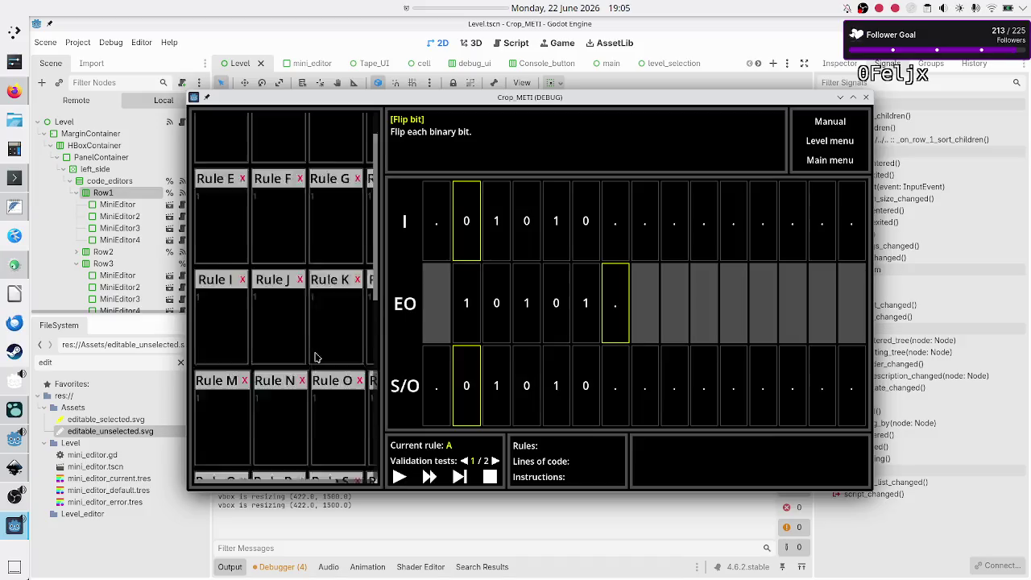
Test focus switching between the Rule Z, 3, A and B code editors in the running game.
{"action": "left_click", "coordinate": [286, 324]}
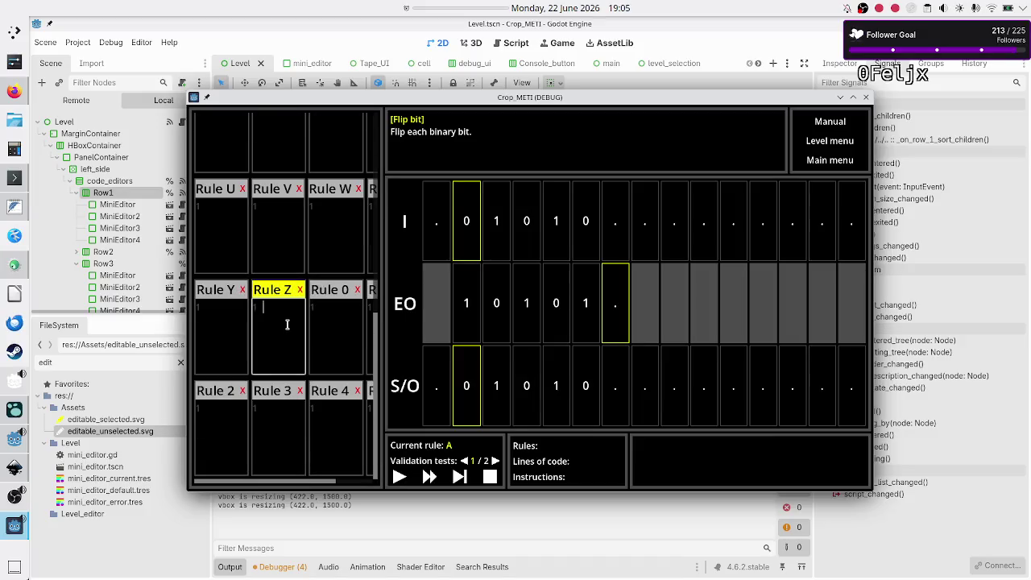
{"action": "left_click", "coordinate": [290, 426]}
{"action": "scroll", "coordinate": [290, 427], "scroll_direction": "up", "scroll_amount": 5}
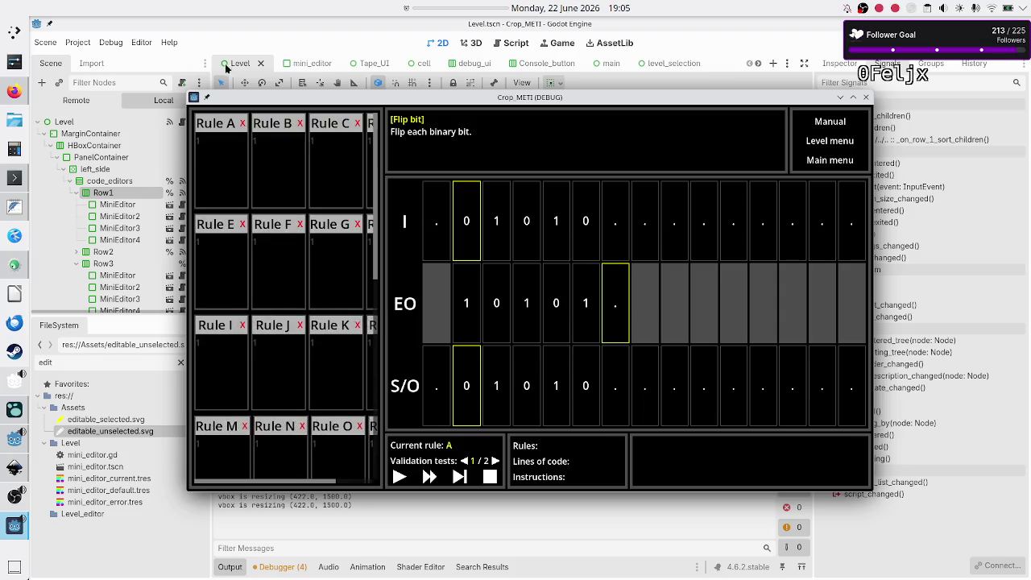
{"action": "left_click", "coordinate": [230, 144]}
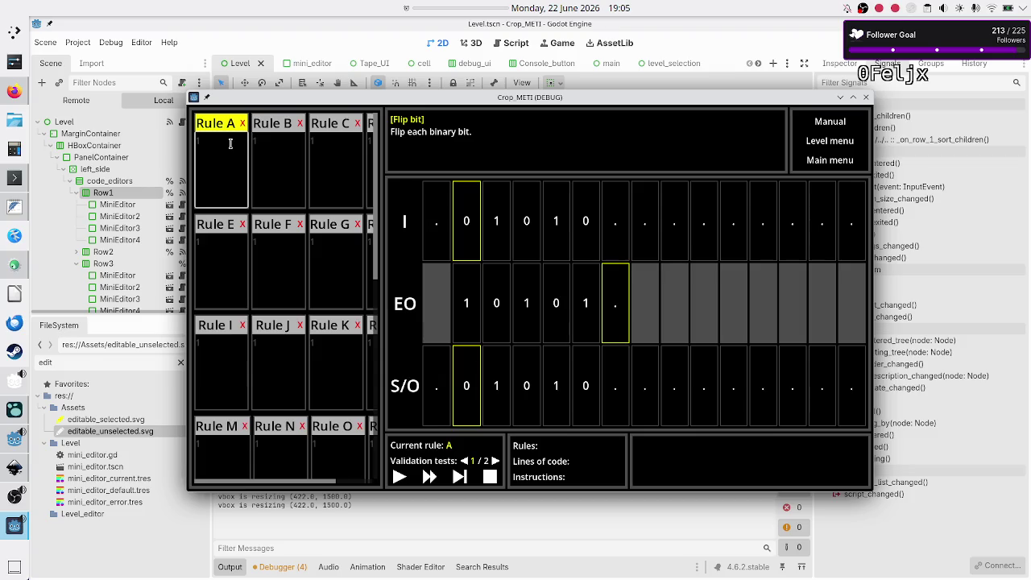
{"action": "left_click", "coordinate": [287, 160]}
{"action": "left_click", "coordinate": [234, 157]}
{"action": "left_click", "coordinate": [283, 163]}
{"action": "left_click", "coordinate": [223, 156]}
{"action": "scroll", "coordinate": [294, 173], "scroll_direction": "down", "scroll_amount": 5}
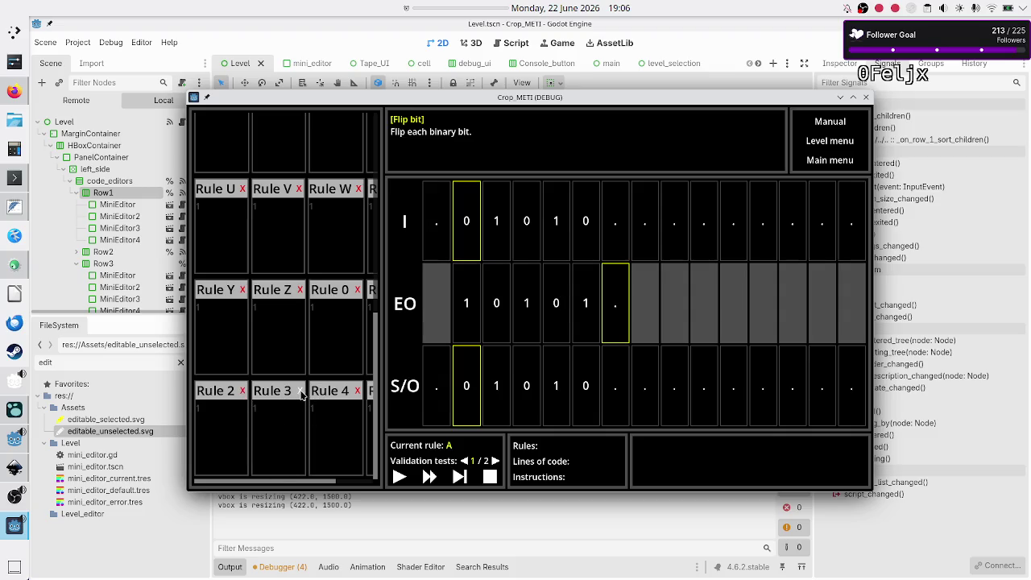
{"action": "scroll", "coordinate": [306, 362], "scroll_direction": "up", "scroll_amount": 10}
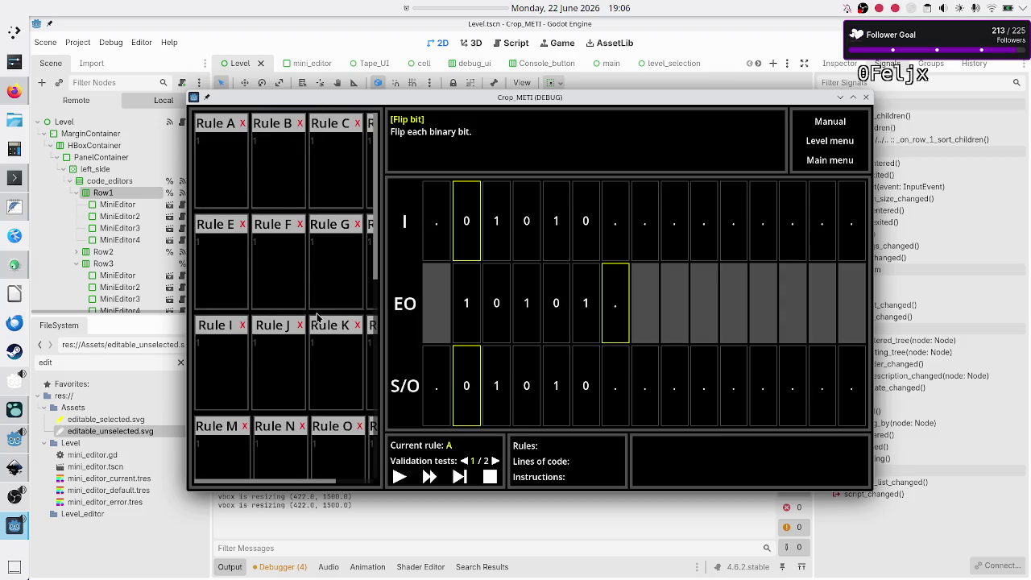
Read the manual, then go via title screen and Play to Sandbox's Binary manipulation module.
{"action": "left_click", "coordinate": [833, 125]}
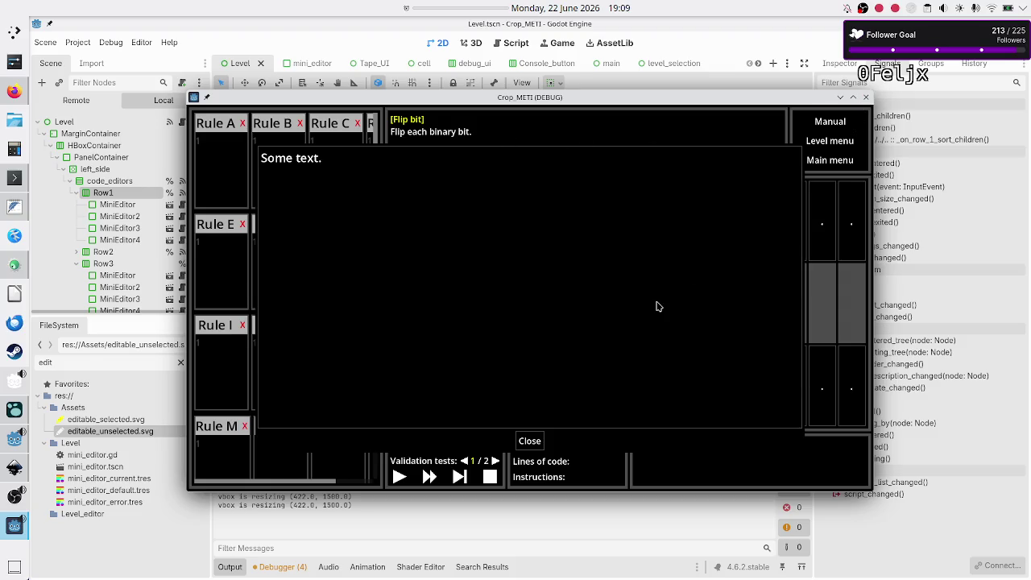
{"action": "left_click", "coordinate": [529, 441]}
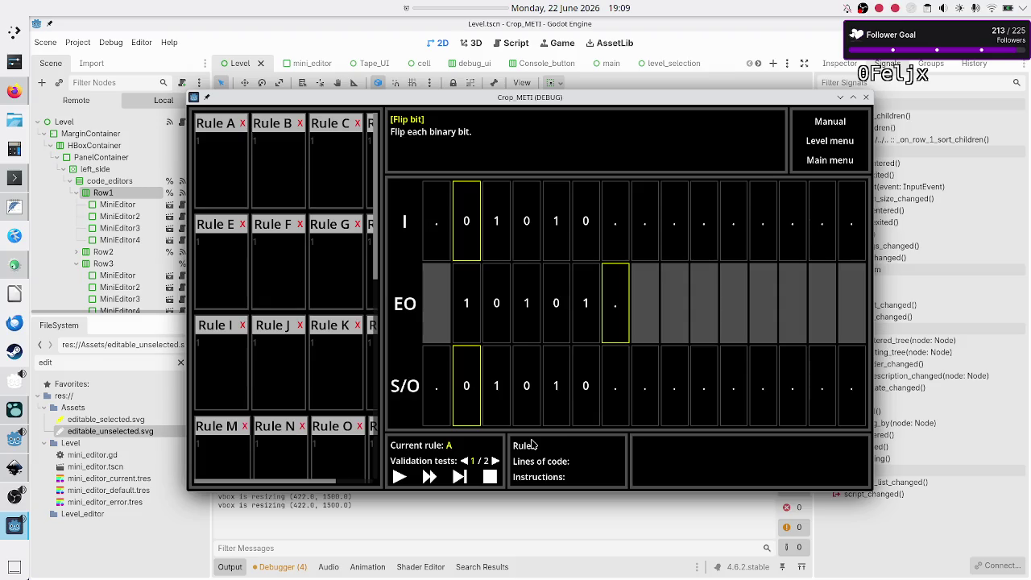
{"action": "left_click", "coordinate": [832, 143]}
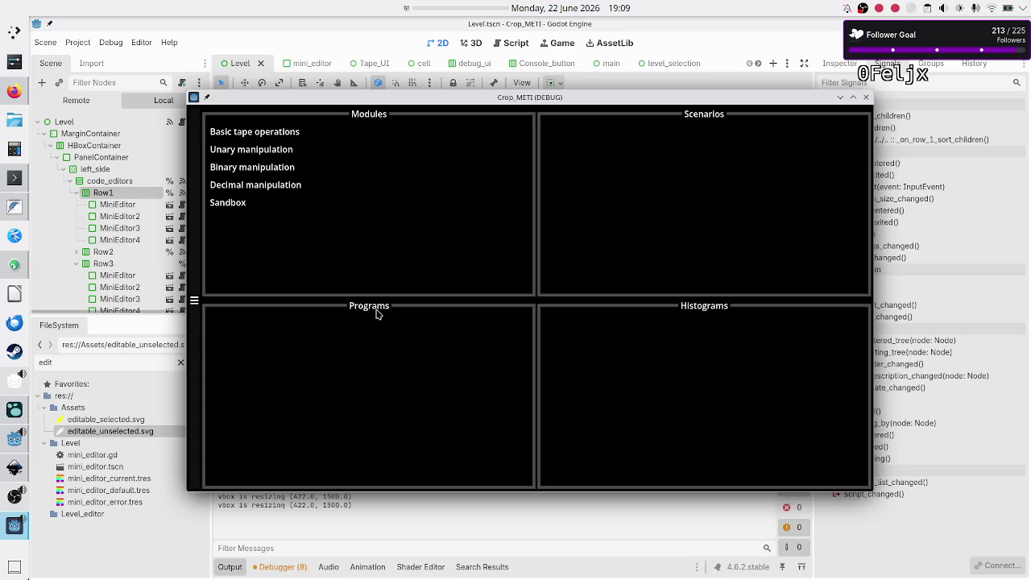
{"action": "left_click", "coordinate": [193, 302]}
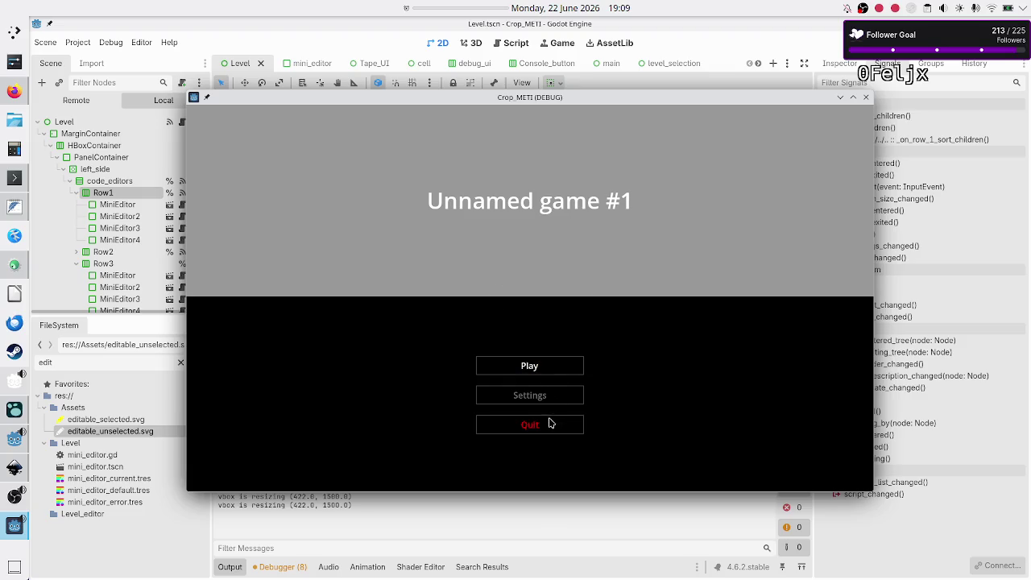
{"action": "left_click", "coordinate": [542, 367]}
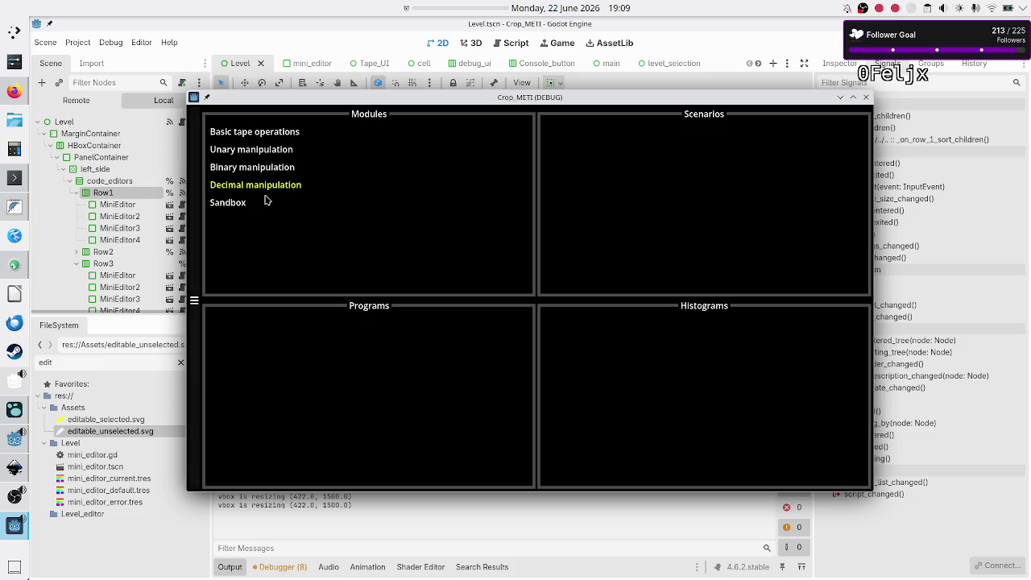
{"action": "left_click", "coordinate": [229, 207]}
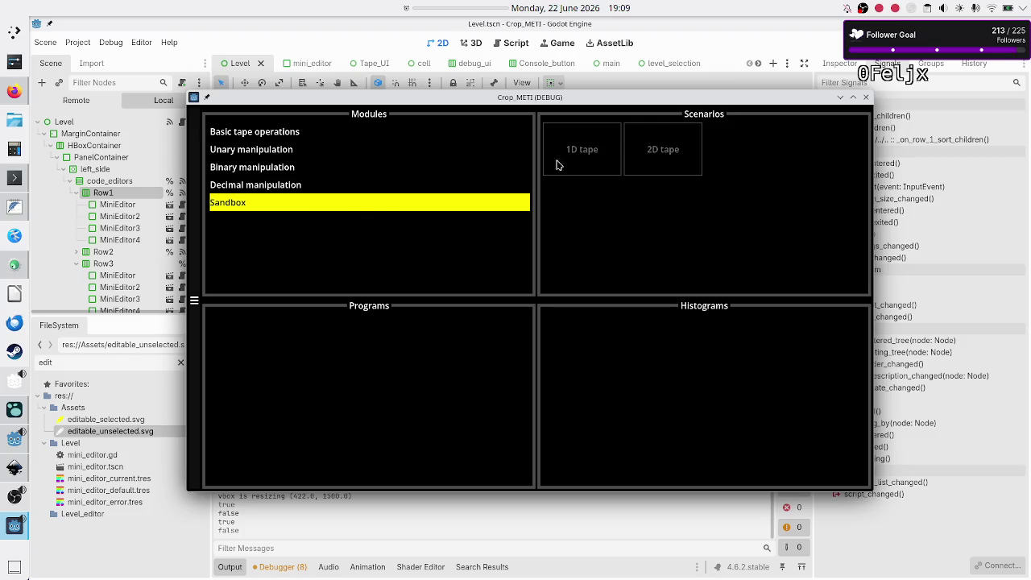
{"action": "left_click", "coordinate": [261, 167]}
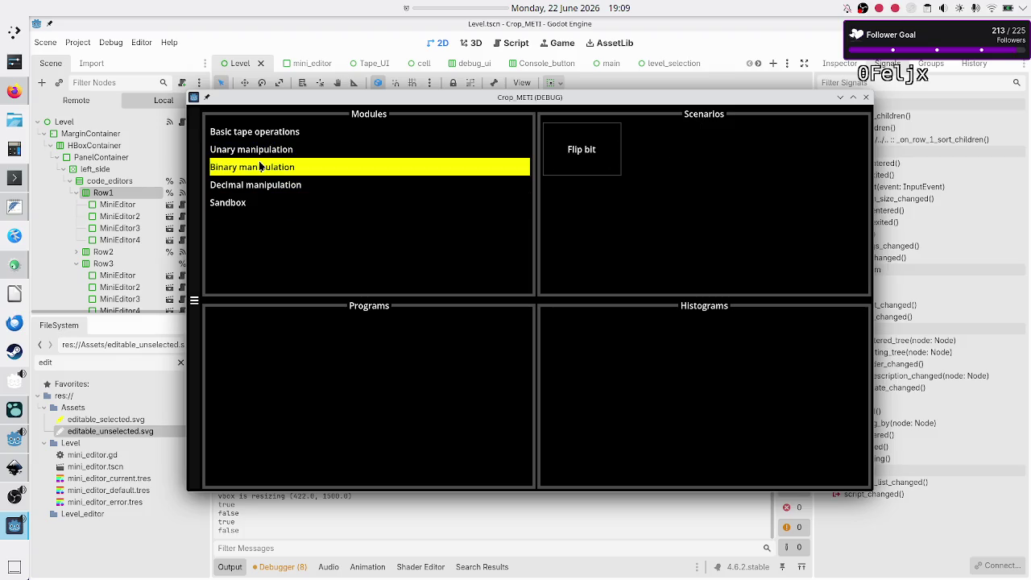
Create Untitled Program 1 for Flip bit and test clicking, double-clicking and dragging in its title.
{"action": "left_click", "coordinate": [573, 150]}
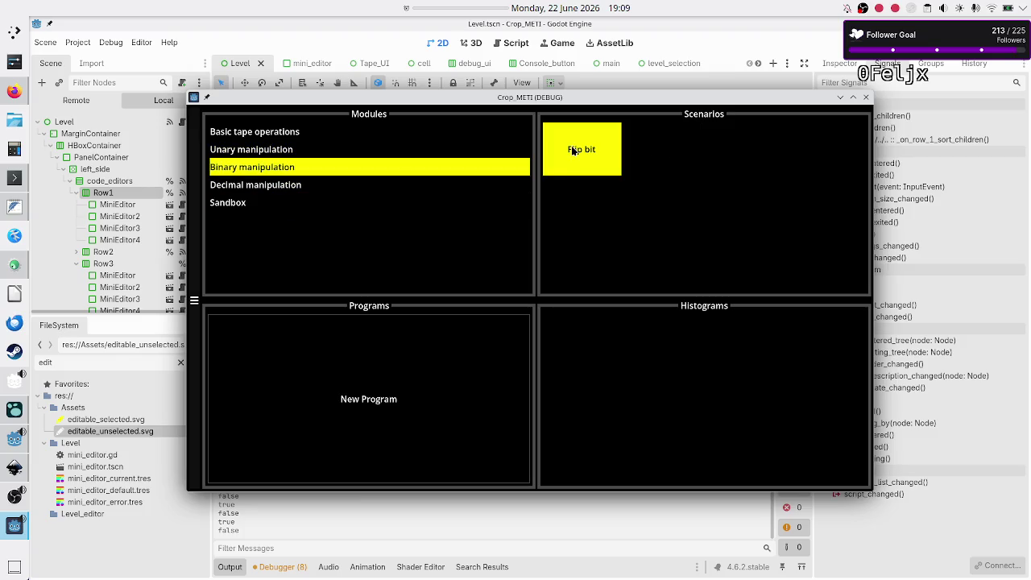
{"action": "left_click", "coordinate": [396, 398]}
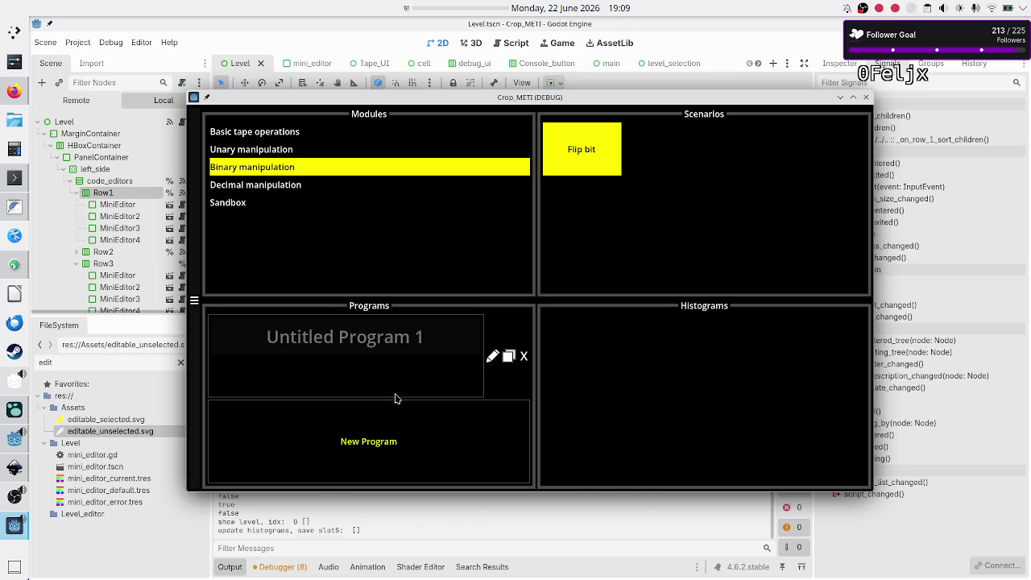
{"action": "left_click", "coordinate": [420, 344]}
{"action": "double_click", "coordinate": [446, 338]}
{"action": "left_click", "coordinate": [446, 337]}
{"action": "left_click_drag", "start_coordinate": [430, 337], "coordinate": [258, 339]}
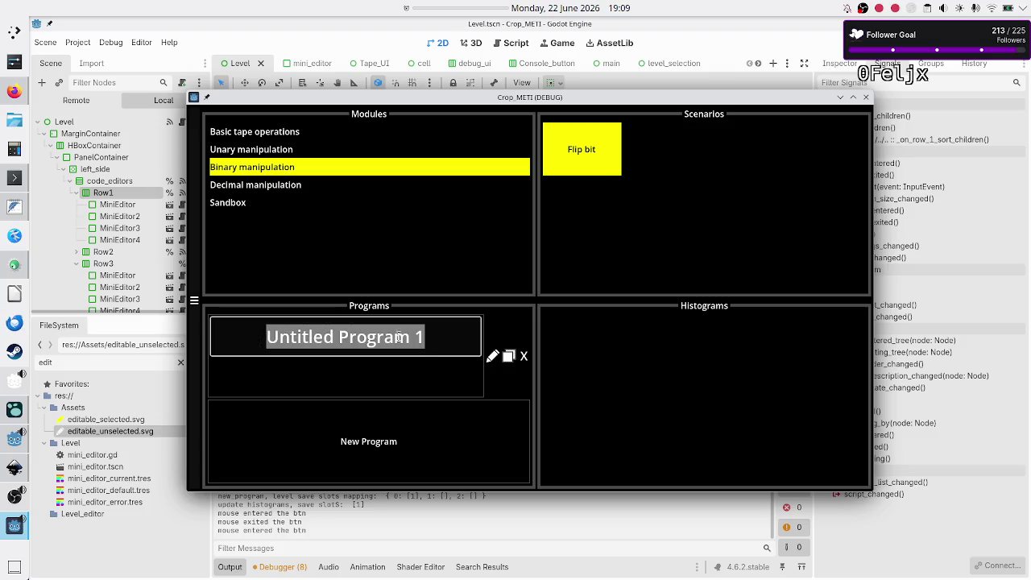
{"action": "left_click_drag", "start_coordinate": [410, 337], "coordinate": [274, 339]}
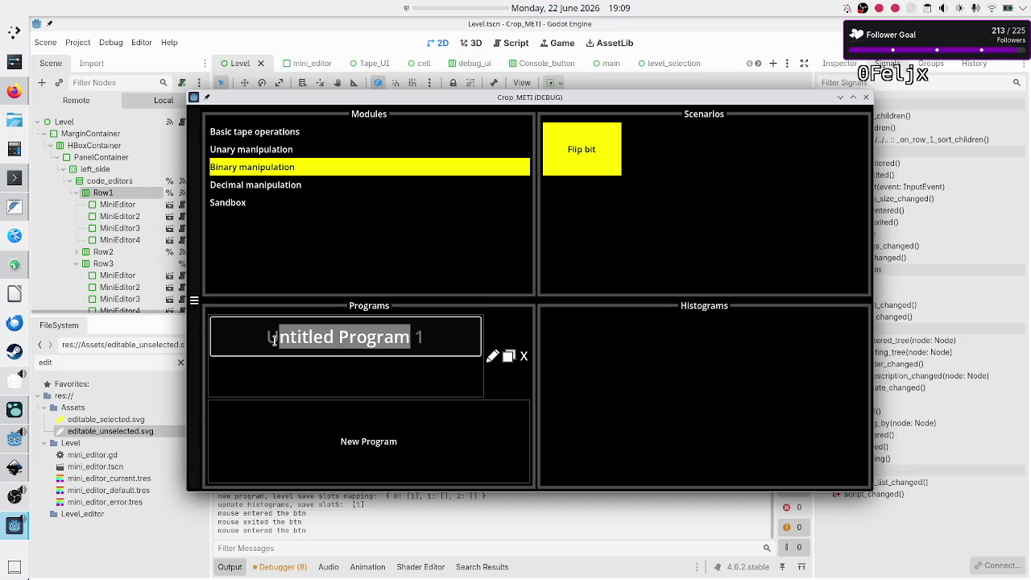
{"action": "left_click", "coordinate": [408, 346]}
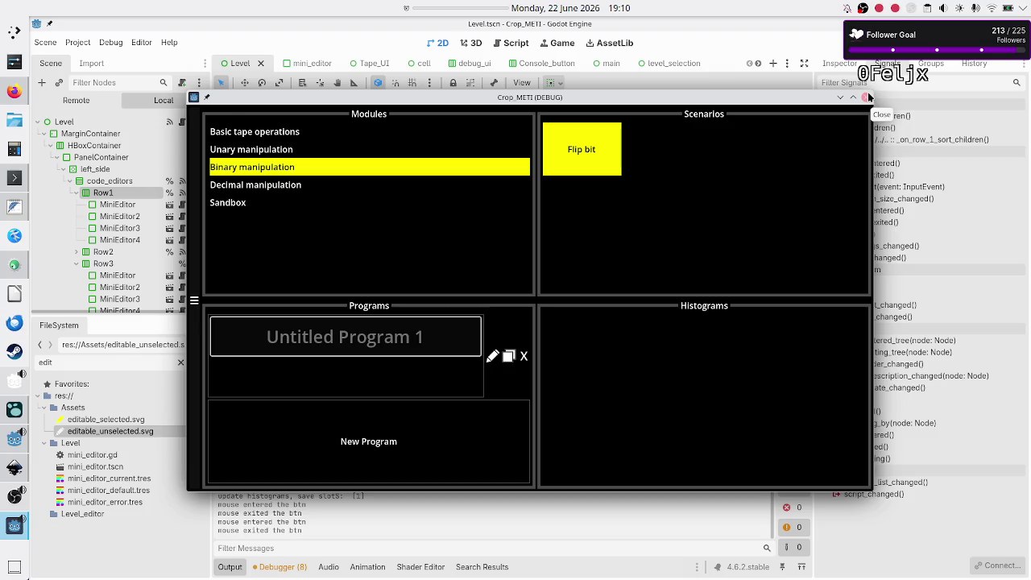
Stop the game and open save_slot.tscn by filtering the FileSystem dock for 'save'.
{"action": "left_click", "coordinate": [867, 97]}
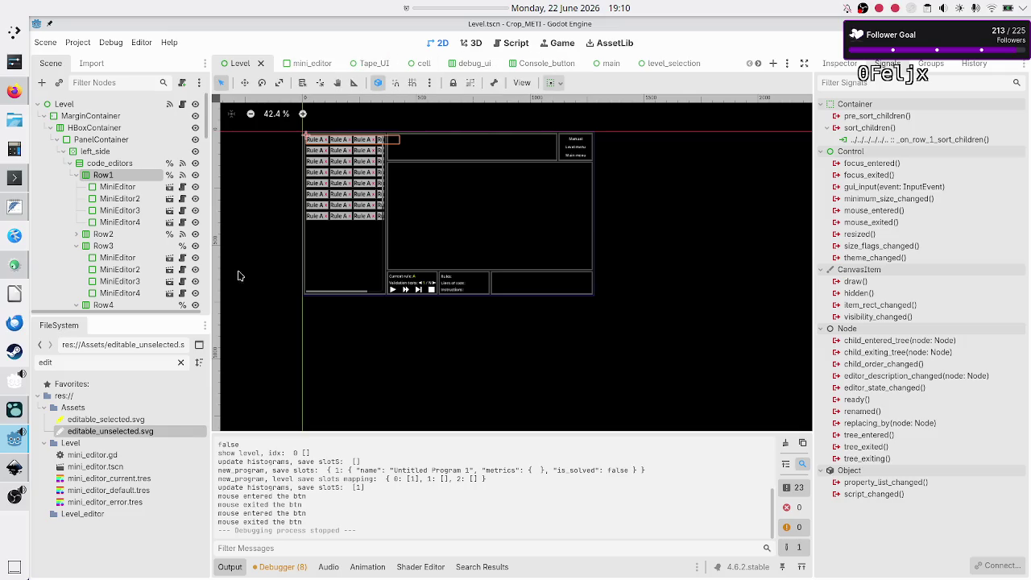
{"action": "double_click", "coordinate": [107, 364]}
{"action": "type", "text": "save"}
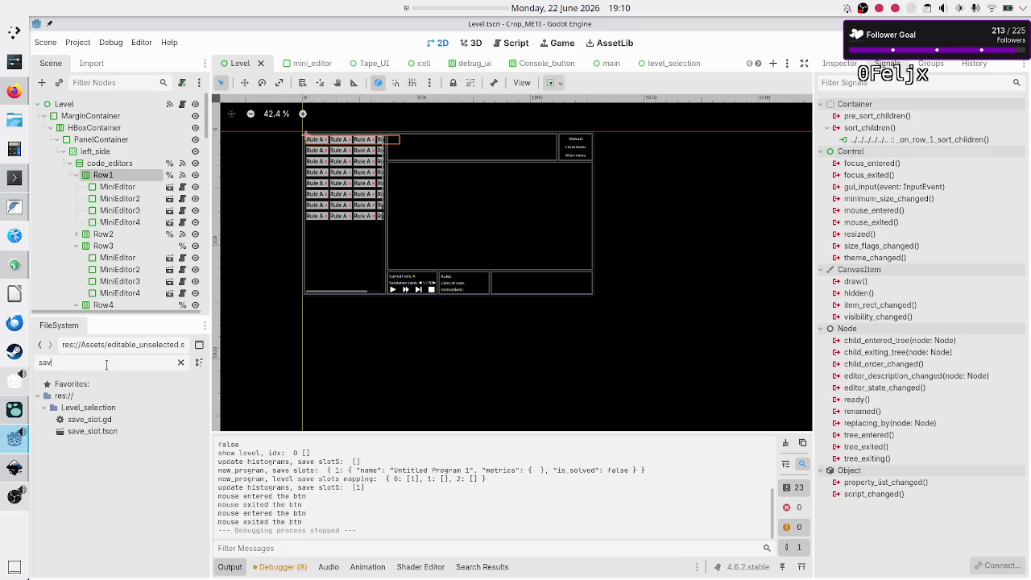
{"action": "double_click", "coordinate": [113, 432]}
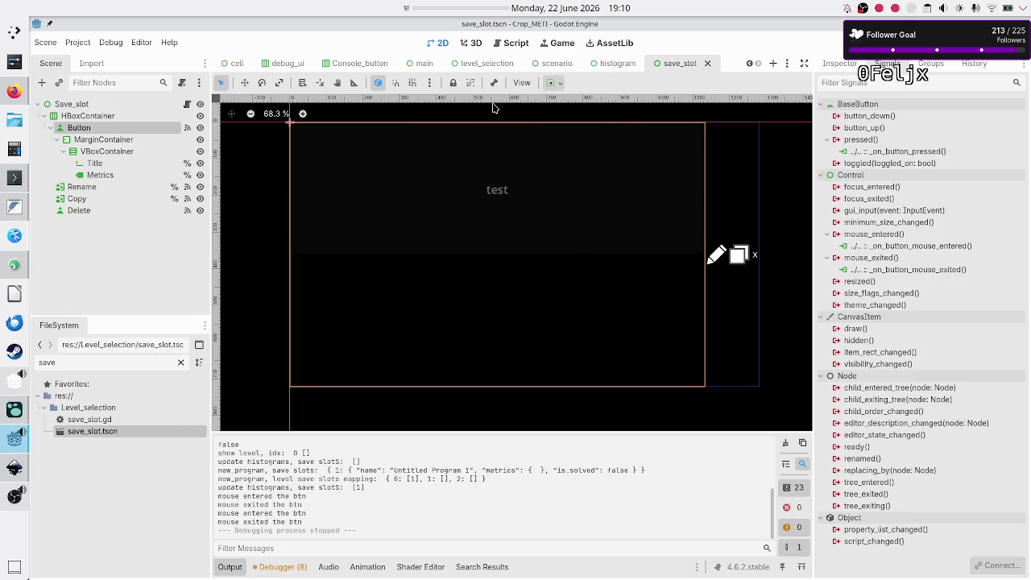
Scroll the scene tabs back and switch to the Level scene.
{"action": "left_click", "coordinate": [749, 63]}
{"action": "left_click", "coordinate": [748, 63]}
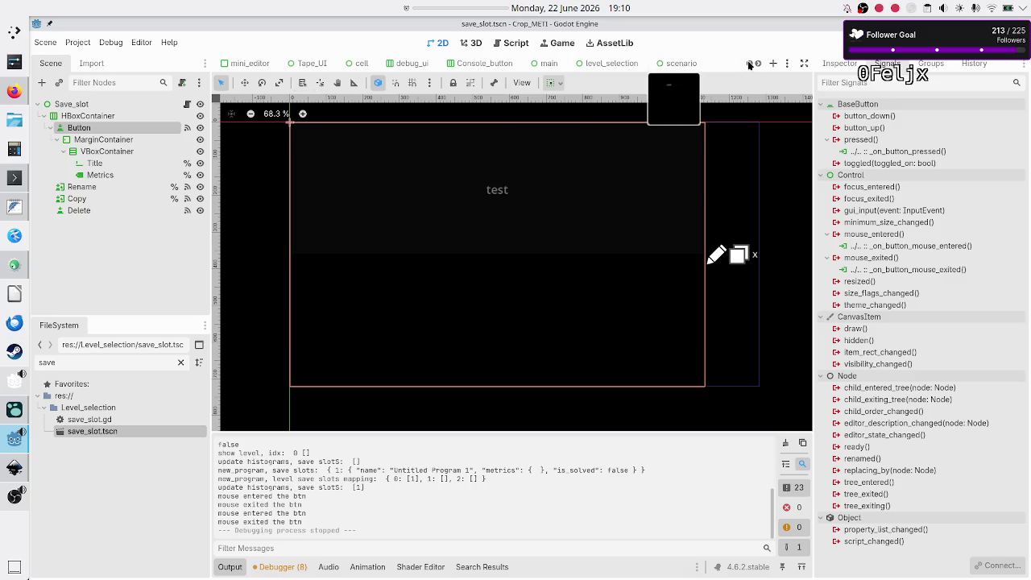
{"action": "left_click", "coordinate": [748, 63]}
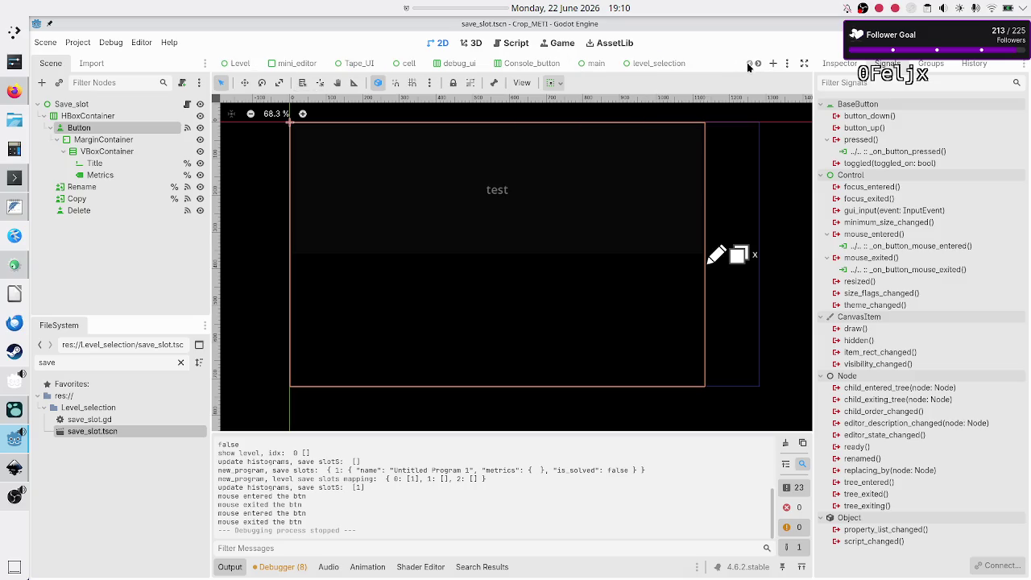
{"action": "left_click", "coordinate": [240, 62]}
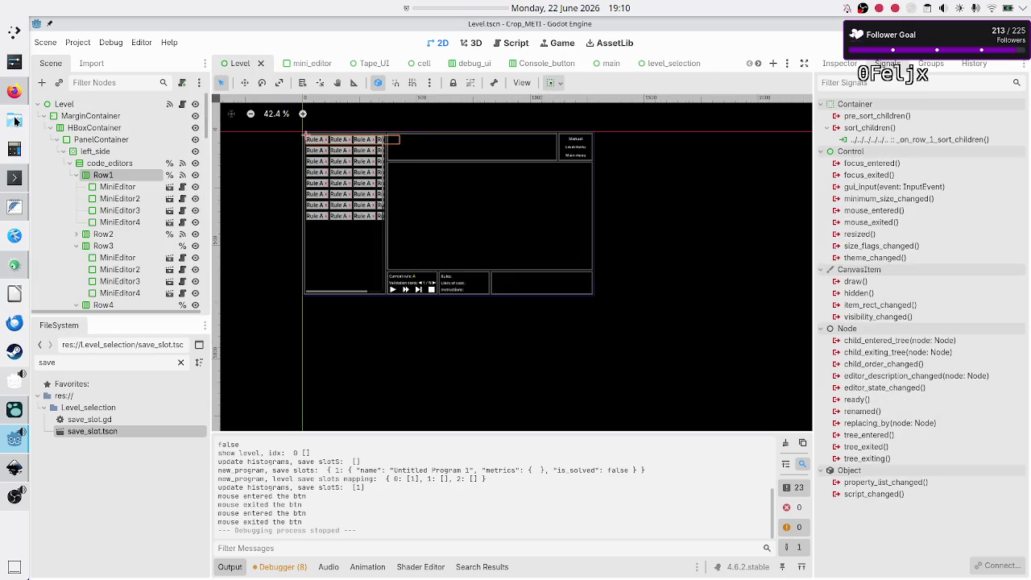
Collapse MarginContainer, expand Manual_popup to reveal PanelContainer, and select Manual_popup.
{"action": "left_click", "coordinate": [44, 116]}
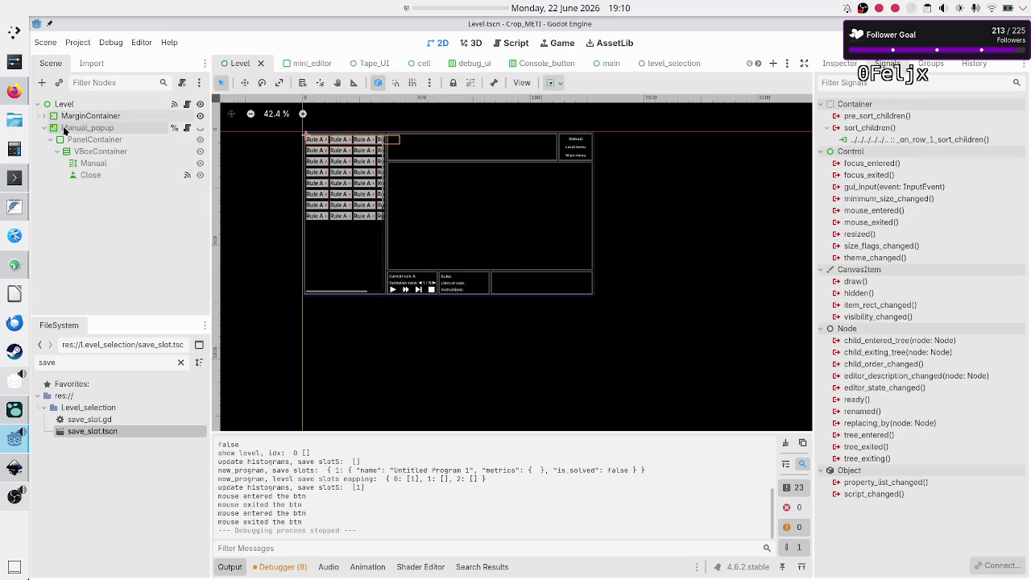
{"action": "left_click", "coordinate": [43, 127]}
{"action": "left_click", "coordinate": [104, 118]}
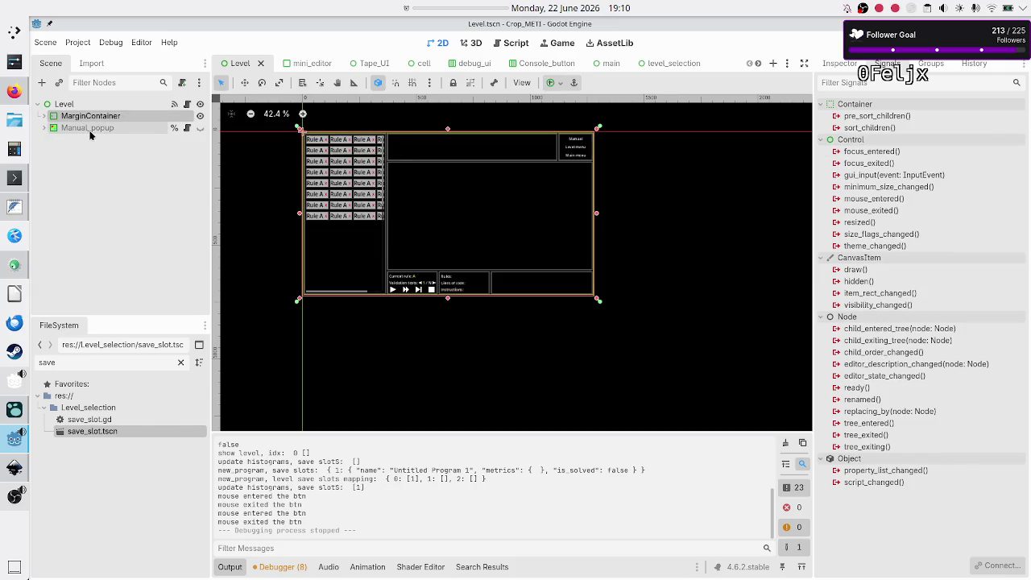
{"action": "left_click", "coordinate": [90, 127]}
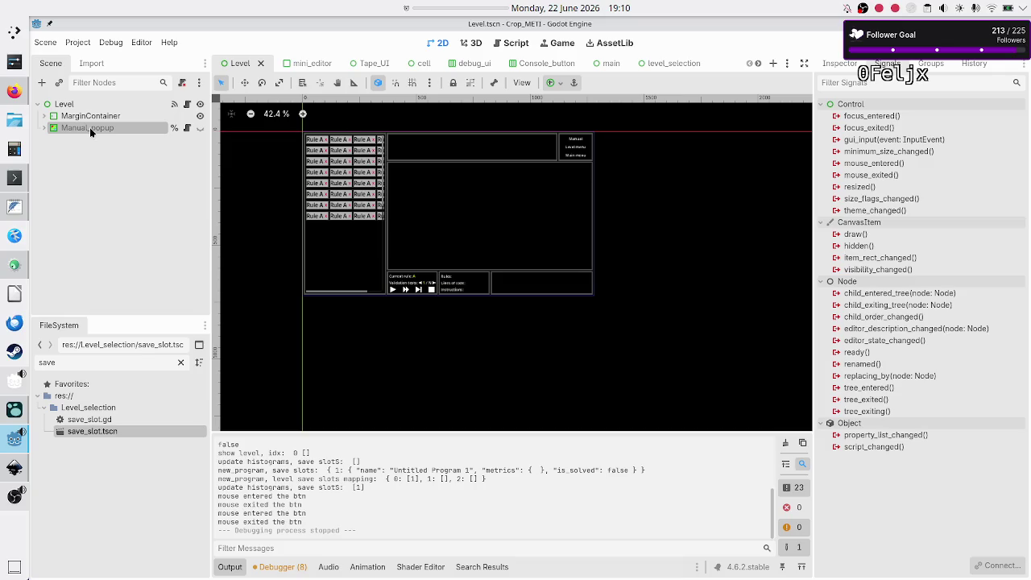
{"action": "left_click", "coordinate": [44, 127]}
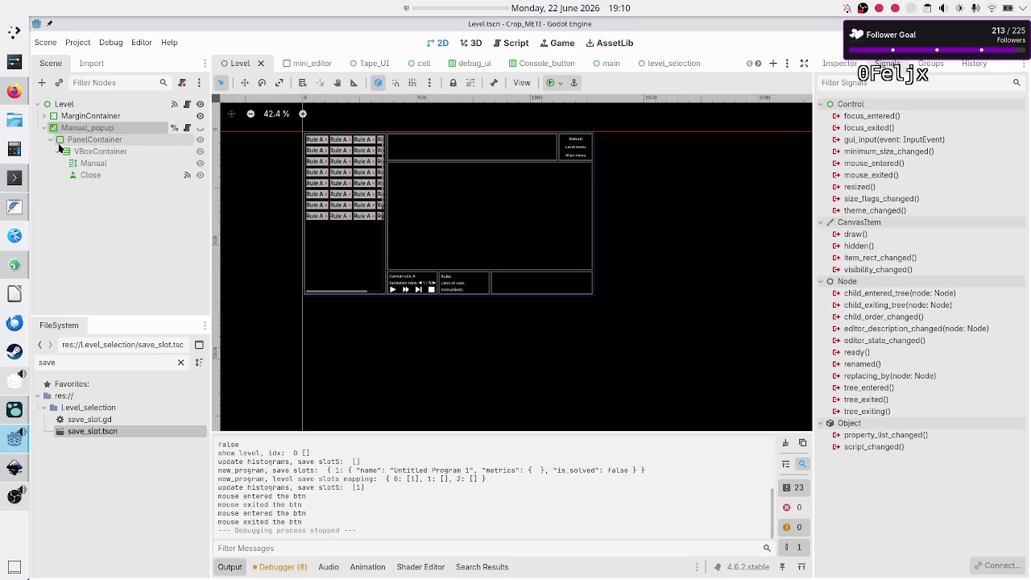
{"action": "left_click", "coordinate": [86, 141]}
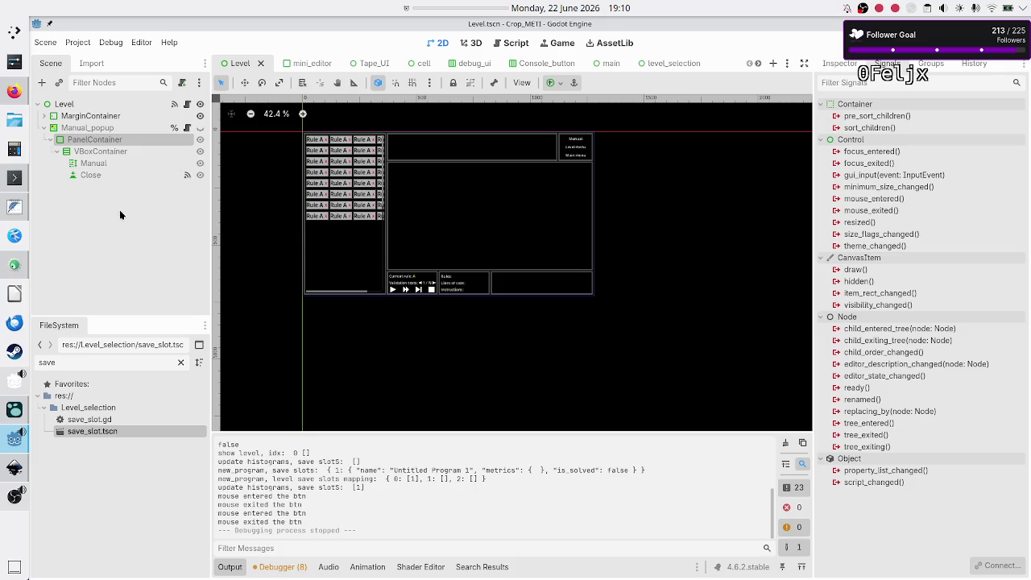
{"action": "left_click", "coordinate": [107, 132]}
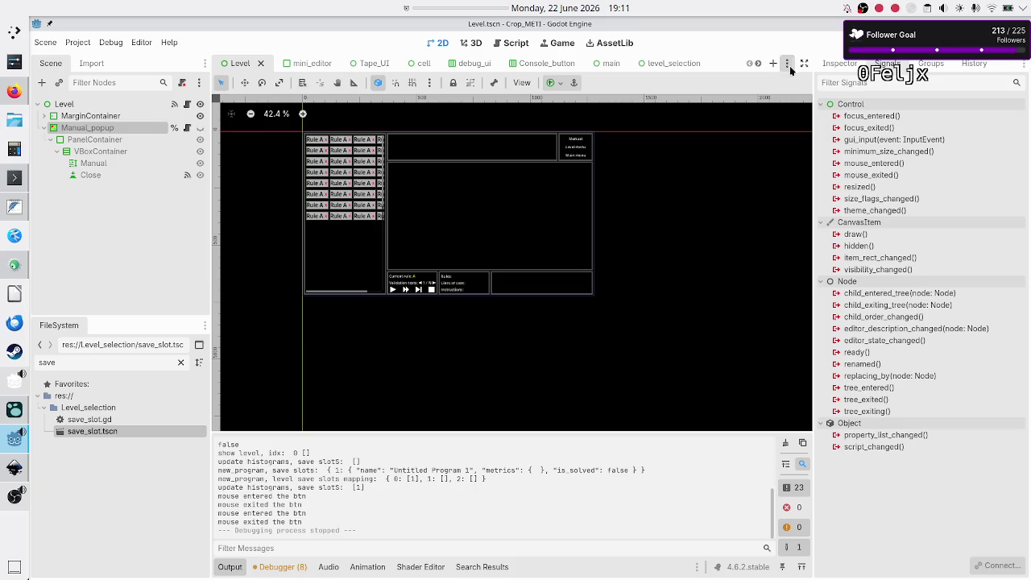
Inspect the properties of Manual_popup and MarginContainer in the Inspector.
{"action": "left_click", "coordinate": [841, 65]}
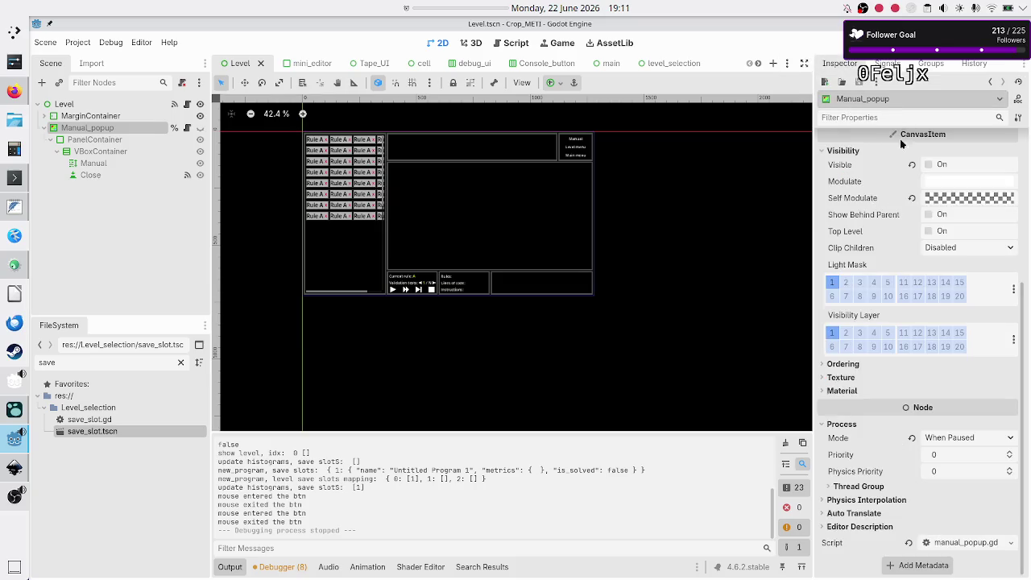
{"action": "mouse_move", "coordinate": [897, 142]}
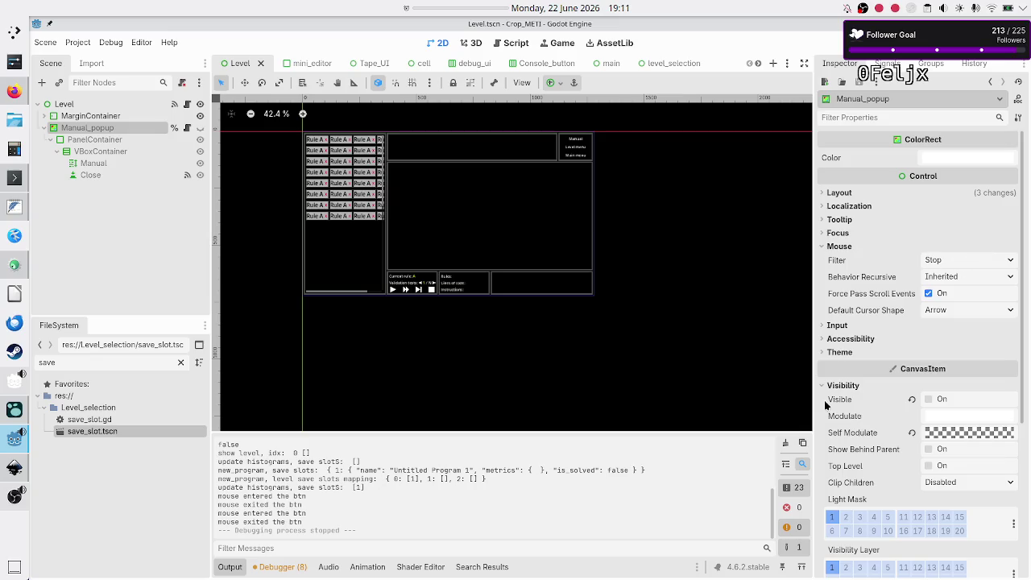
{"action": "scroll", "coordinate": [876, 465], "scroll_direction": "down", "scroll_amount": 5}
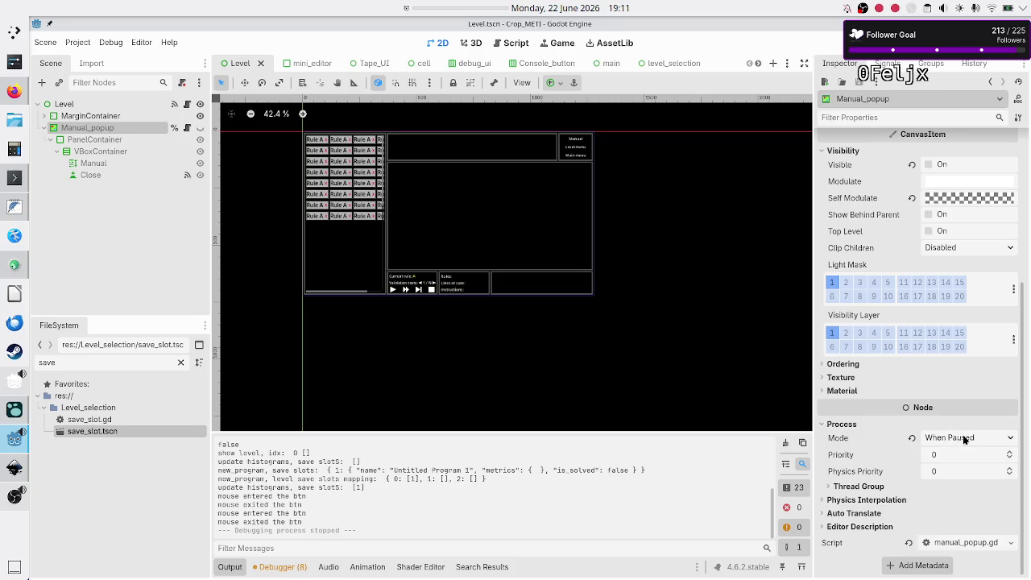
{"action": "left_click", "coordinate": [129, 116]}
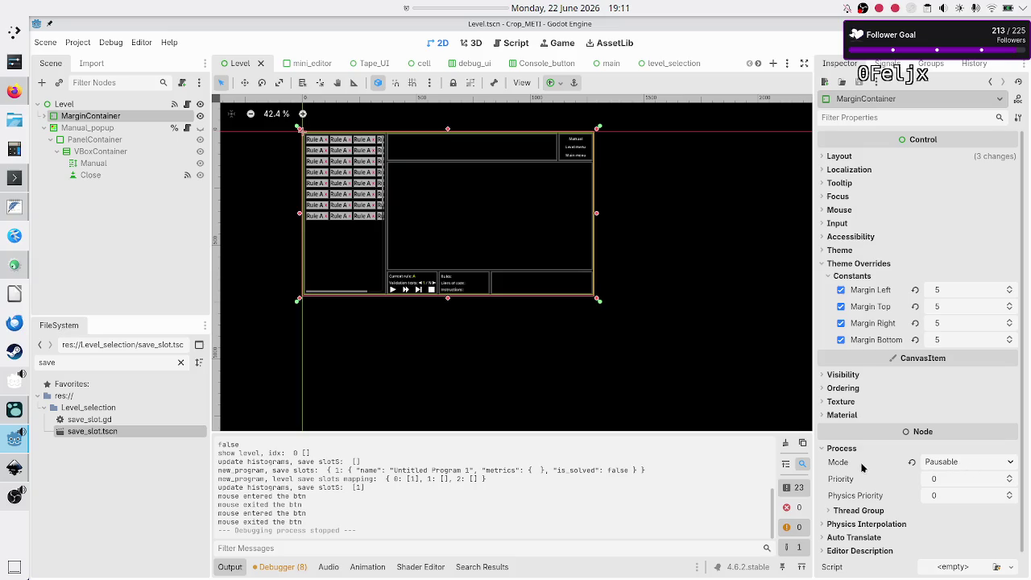
{"action": "mouse_move", "coordinate": [864, 467]}
{"action": "left_click", "coordinate": [129, 251]}
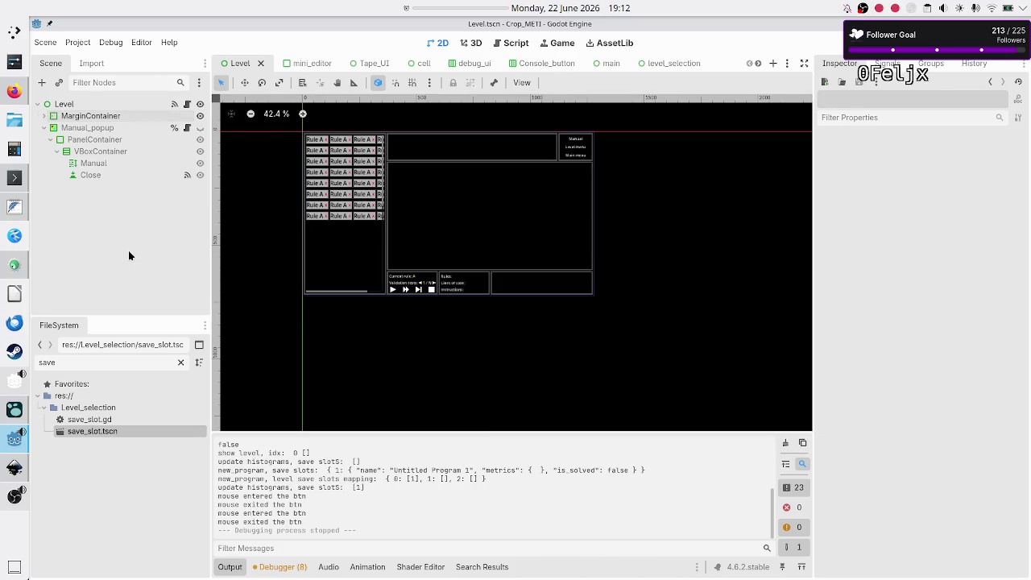
{"action": "left_click", "coordinate": [108, 131]}
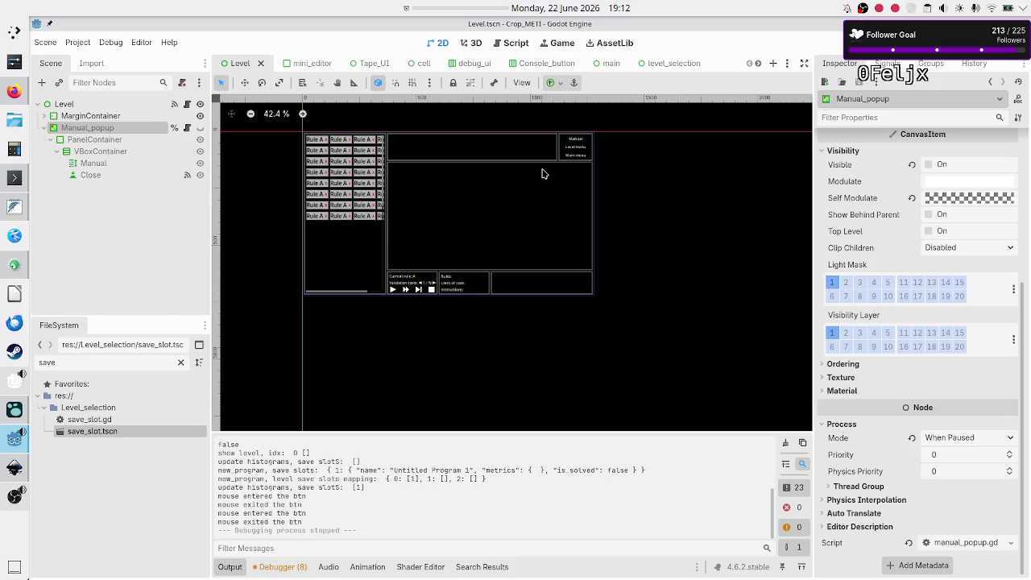
Toggle Manual_popup's visibility on and back off, then save the Level scene with Ctrl+S.
{"action": "left_click", "coordinate": [199, 127]}
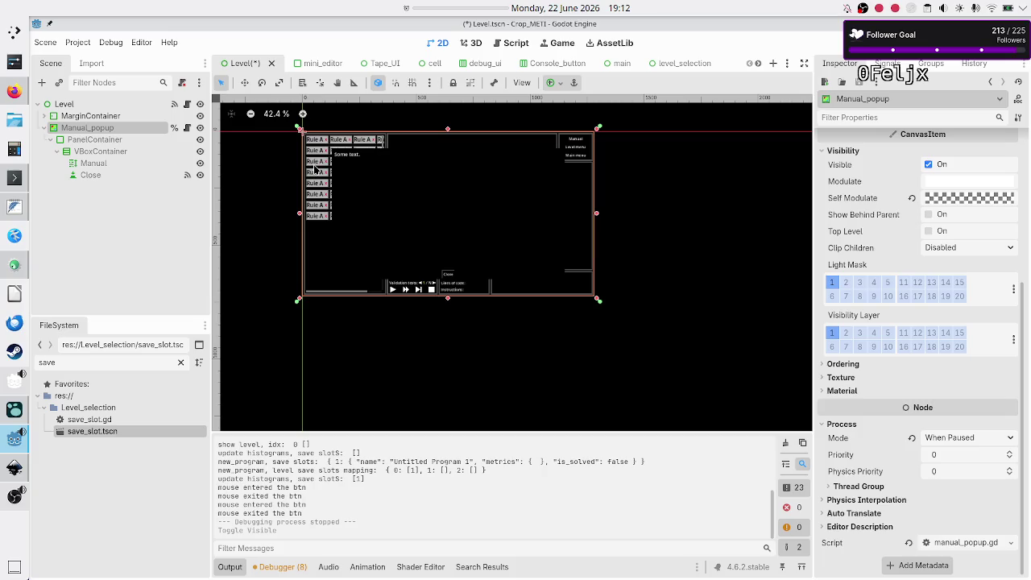
{"action": "left_click", "coordinate": [199, 127]}
{"action": "left_click", "coordinate": [158, 223]}
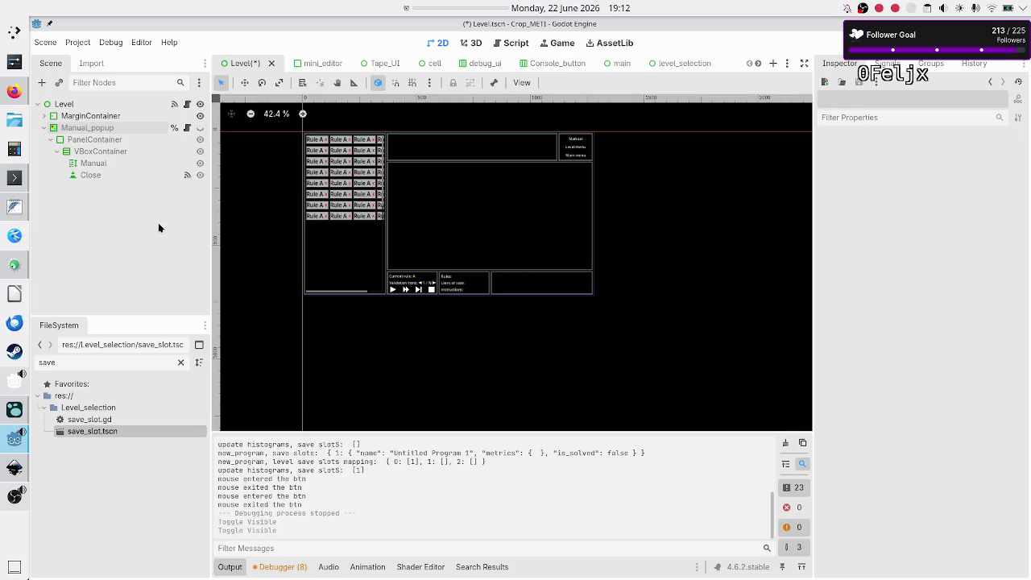
{"action": "left_click", "coordinate": [50, 130]}
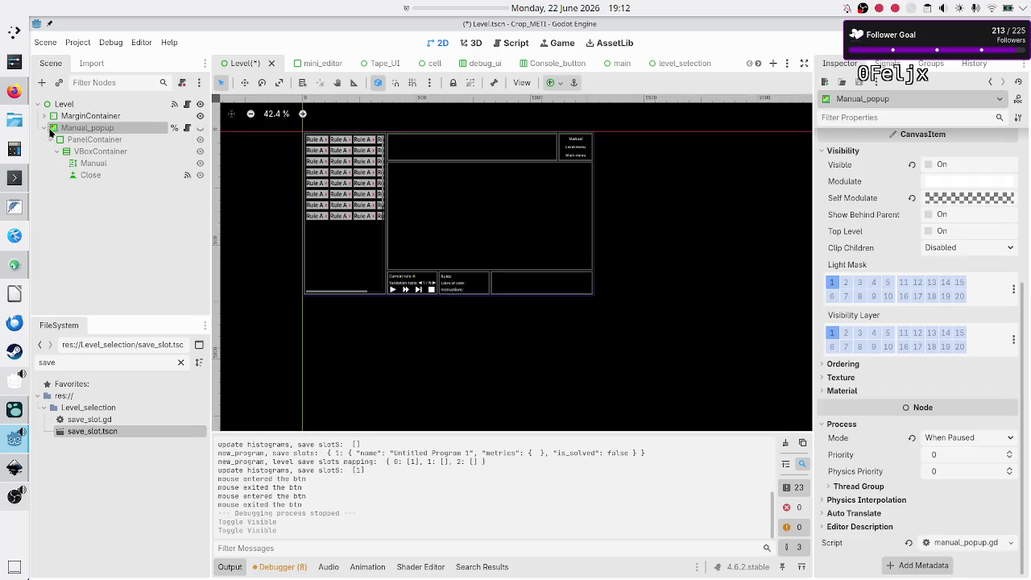
{"action": "left_click", "coordinate": [94, 240]}
{"action": "key", "text": "ctrl+s"}
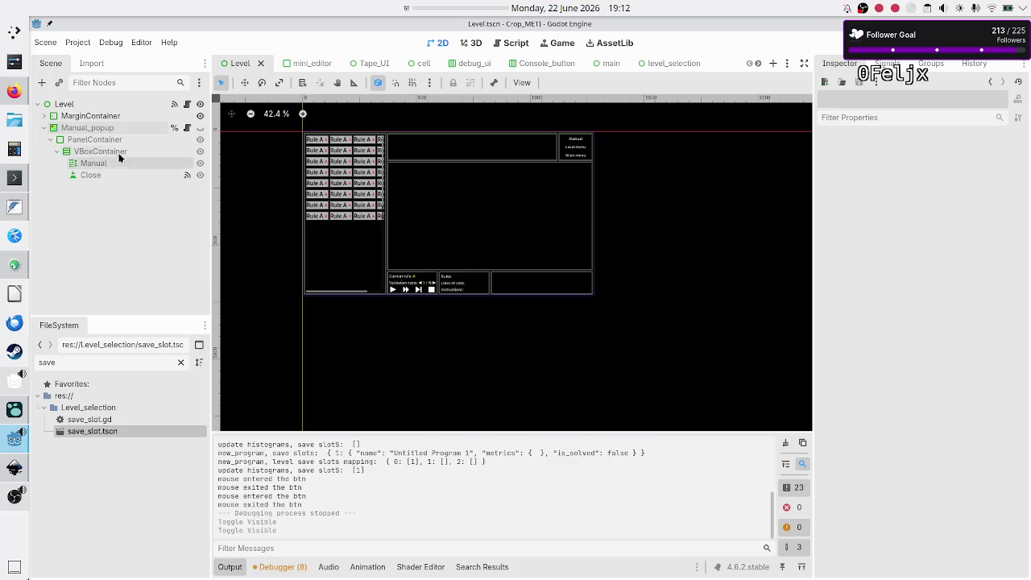
Collapse the Manual_popup branch and open the save_slot scene.
{"action": "left_click", "coordinate": [44, 128]}
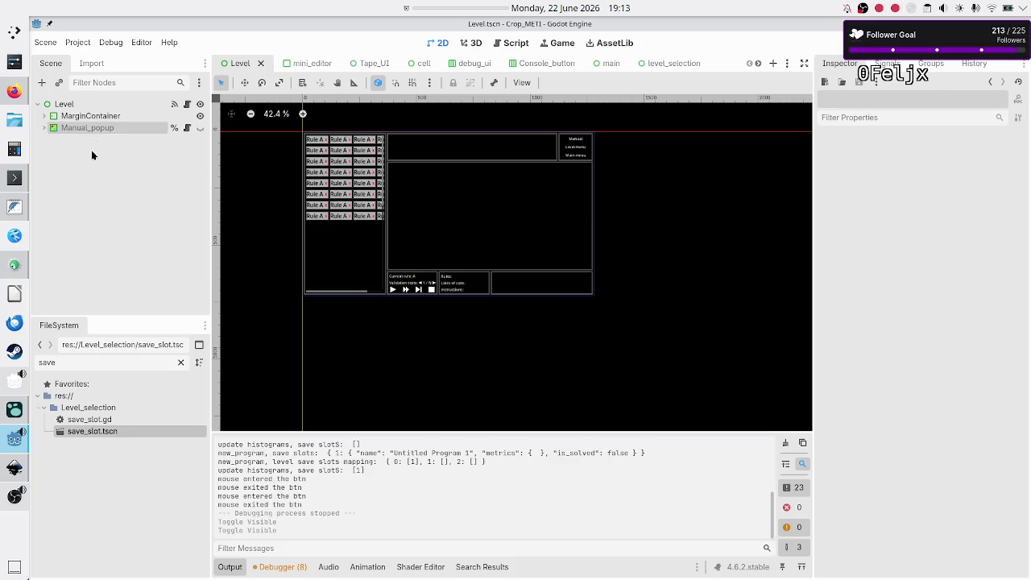
{"action": "left_click", "coordinate": [122, 112]}
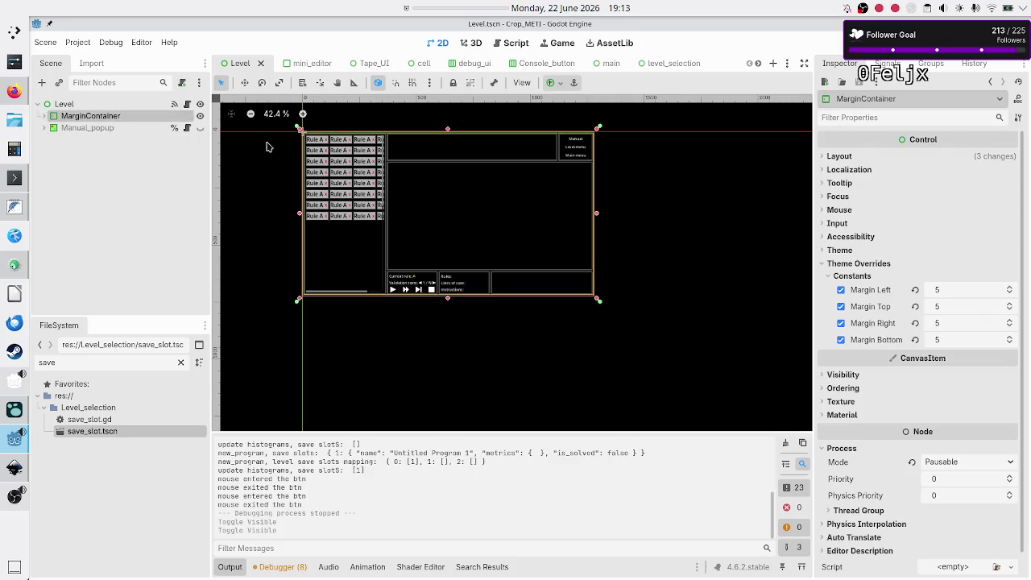
{"action": "double_click", "coordinate": [92, 432]}
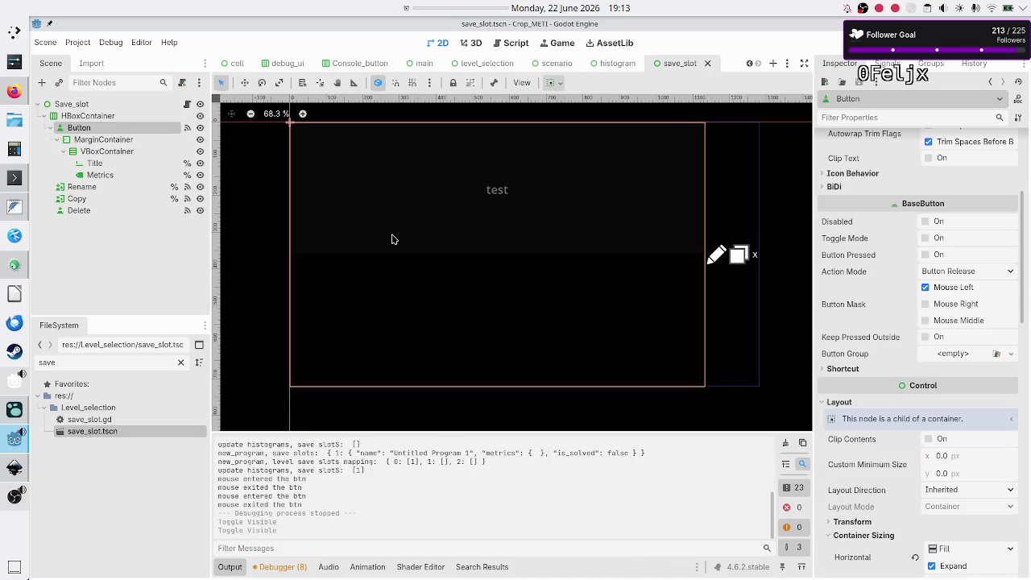
Turn off Title's context menu, emoji menu, shortcut keys and middle-mouse paste.
{"action": "left_click", "coordinate": [95, 162]}
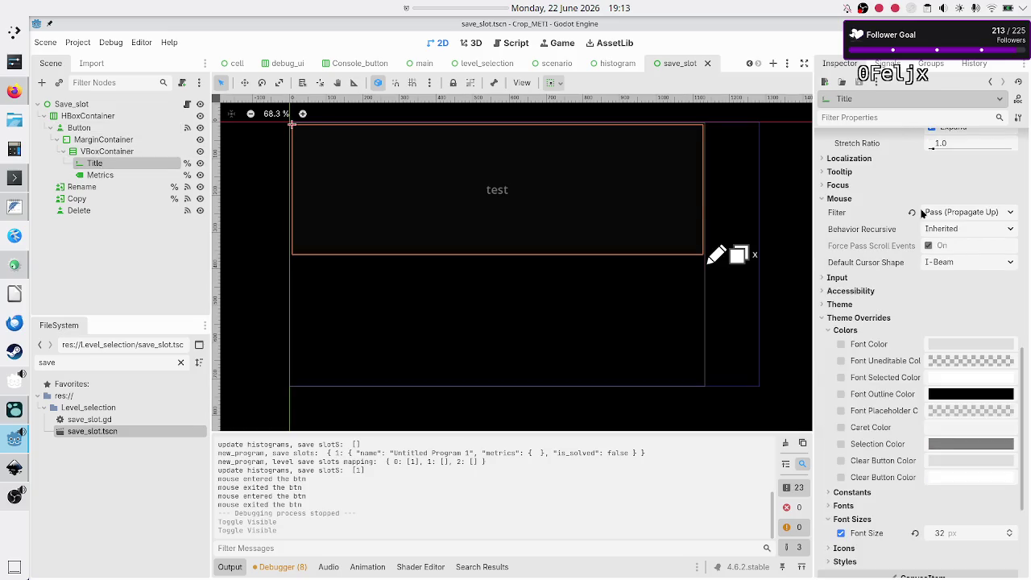
{"action": "scroll", "coordinate": [922, 212], "scroll_direction": "up", "scroll_amount": 10}
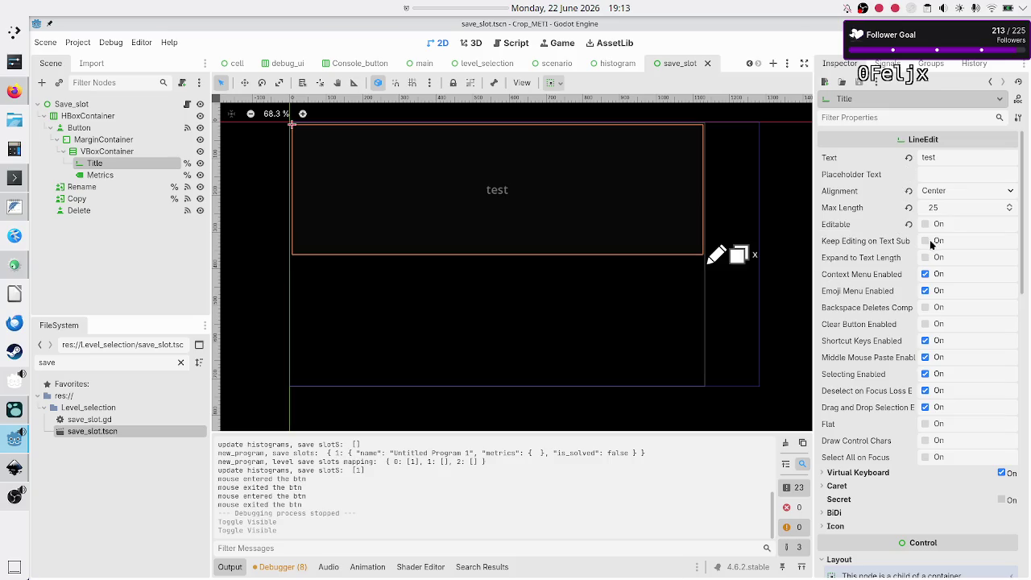
{"action": "mouse_move", "coordinate": [899, 262]}
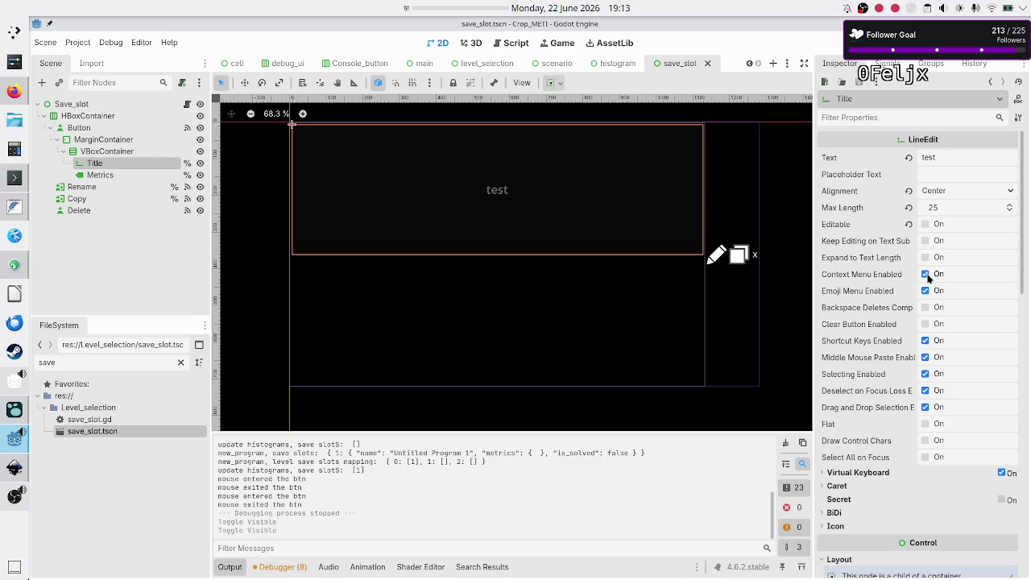
{"action": "left_click", "coordinate": [926, 274]}
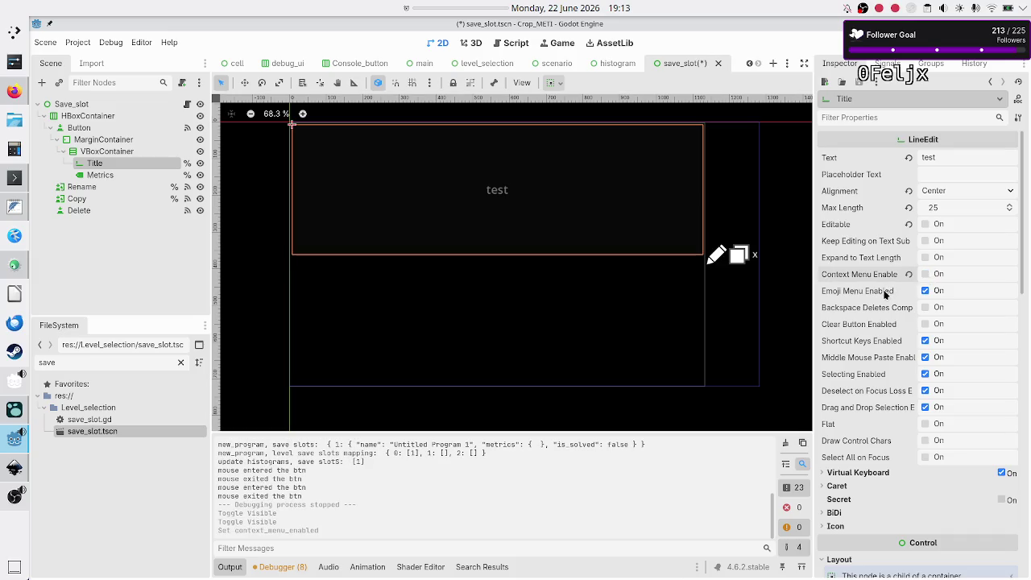
{"action": "left_click", "coordinate": [926, 290]}
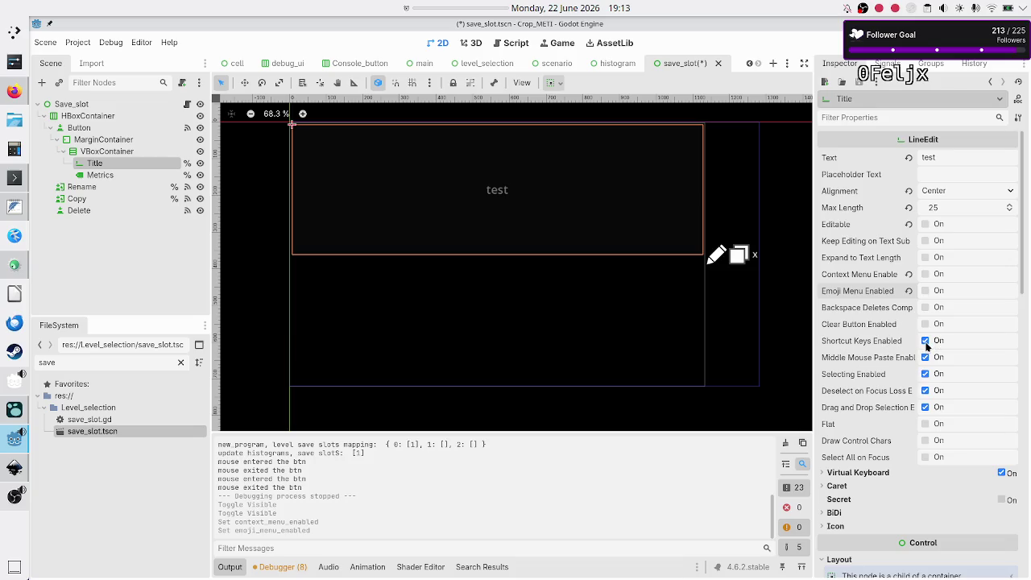
{"action": "left_click", "coordinate": [926, 342]}
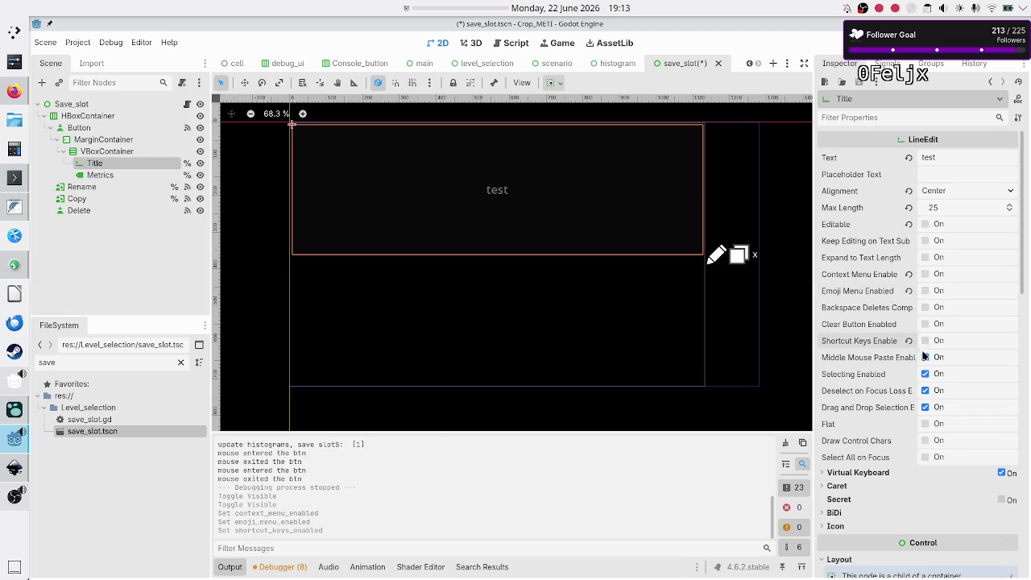
{"action": "left_click", "coordinate": [925, 357]}
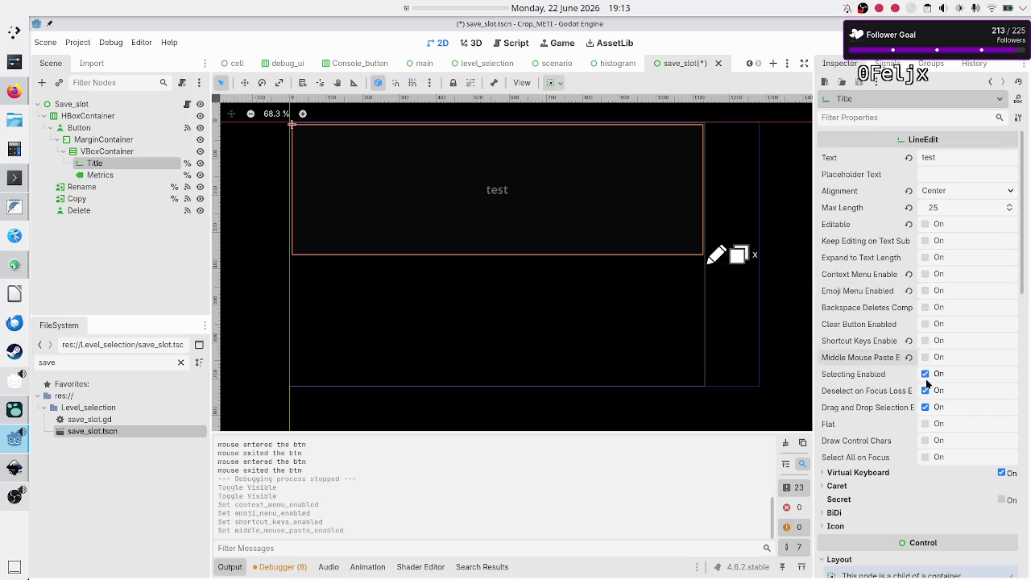
Disable selecting, deselect-on-focus-loss and drag-and-drop selection, and make Title flat.
{"action": "left_click", "coordinate": [925, 374]}
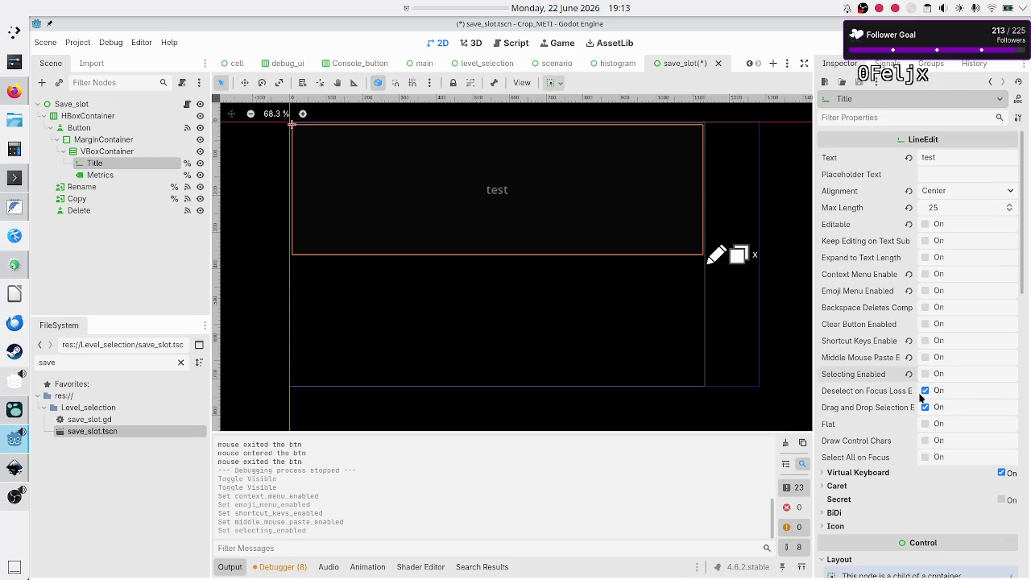
{"action": "left_click", "coordinate": [926, 392]}
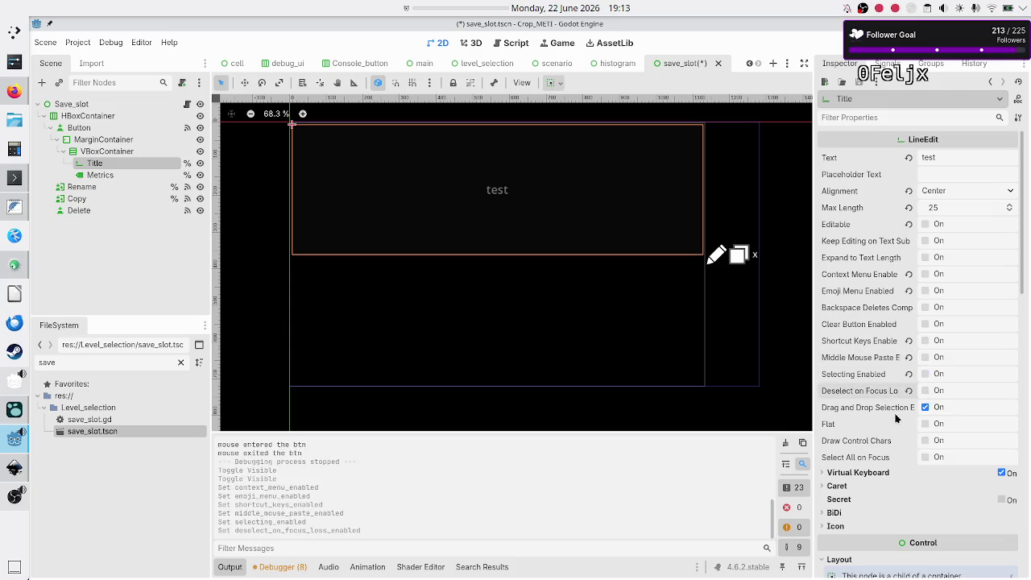
{"action": "left_click", "coordinate": [926, 407]}
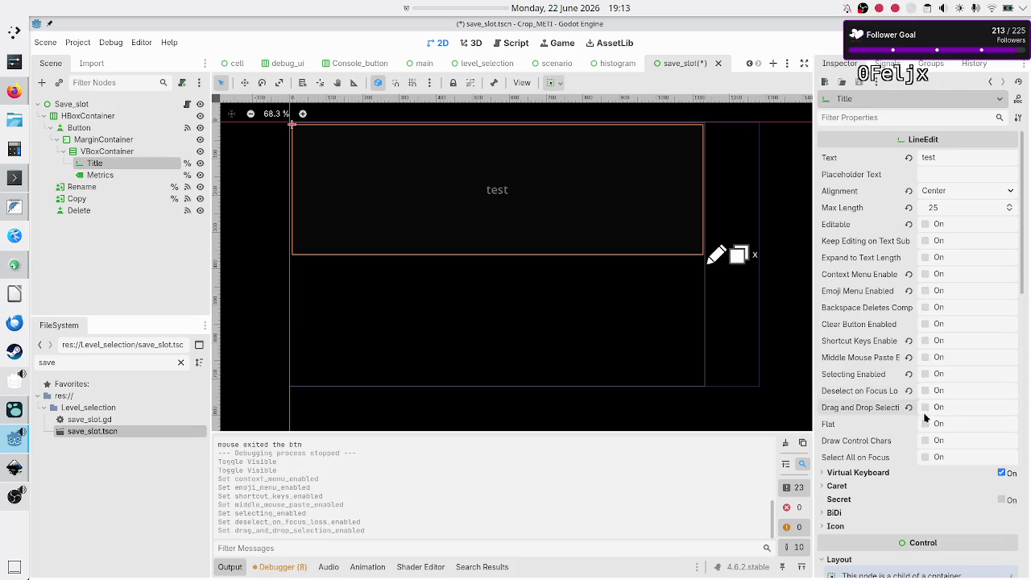
{"action": "left_click", "coordinate": [926, 425]}
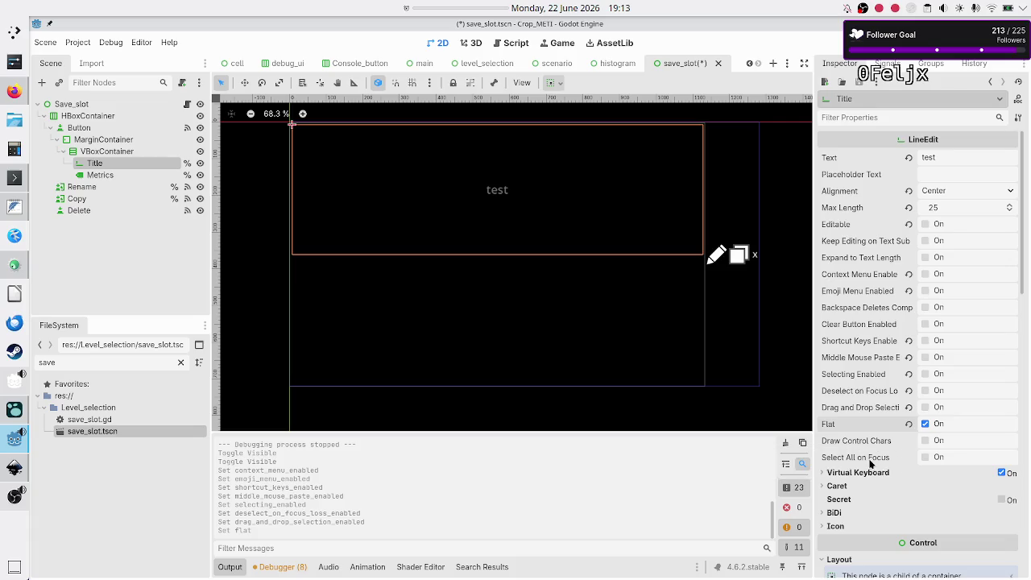
{"action": "left_click", "coordinate": [837, 486]}
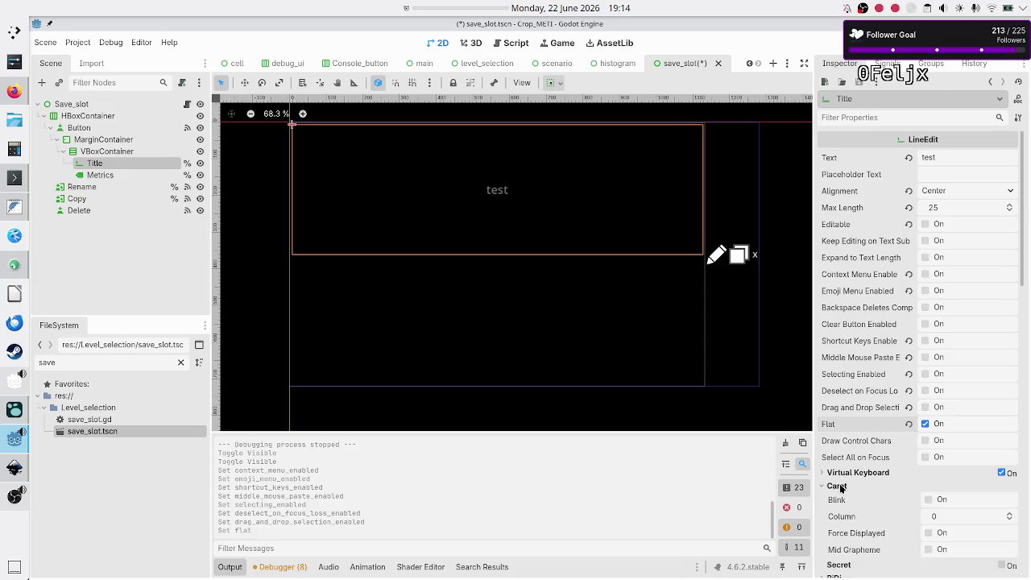
Enable Blink and Force Displayed for the Title field's caret.
{"action": "scroll", "coordinate": [880, 512], "scroll_direction": "down", "scroll_amount": 3}
{"action": "left_click", "coordinate": [929, 388]}
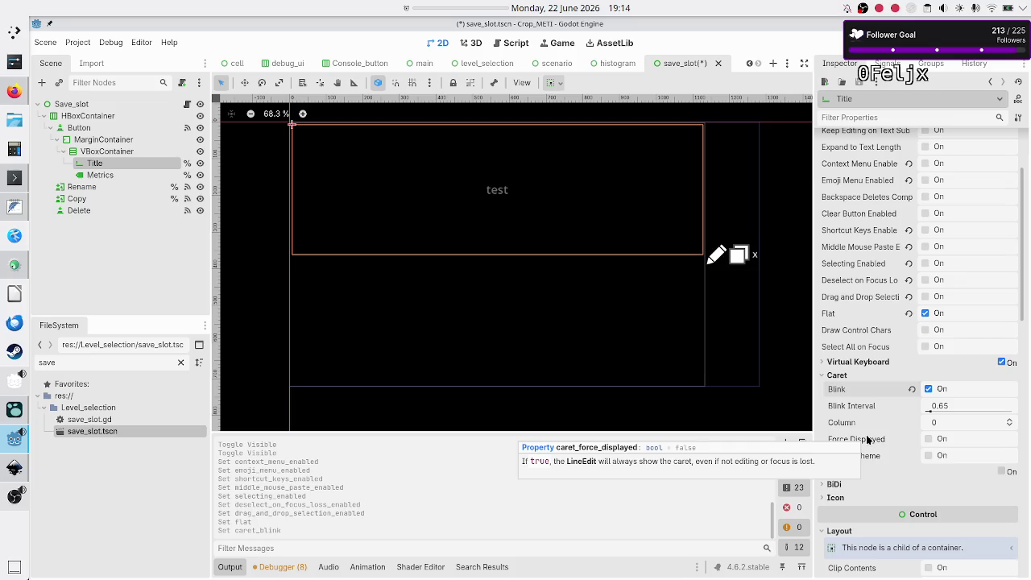
{"action": "left_click", "coordinate": [928, 439]}
Expand and collapse the Icon and BiDi sections in the Inspector.
{"action": "scroll", "coordinate": [874, 328], "scroll_direction": "up", "scroll_amount": 3}
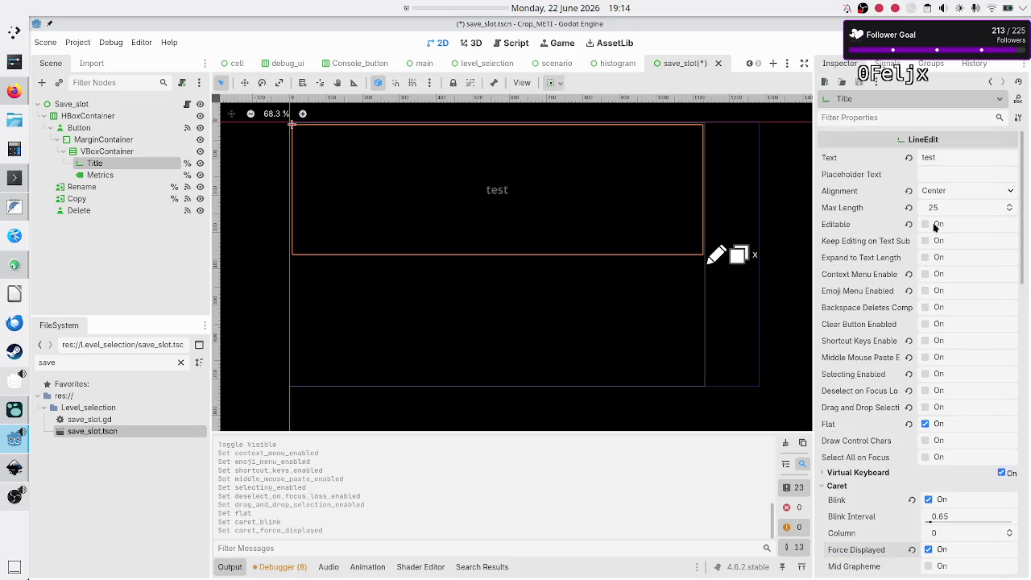
{"action": "scroll", "coordinate": [868, 293], "scroll_direction": "down", "scroll_amount": 12}
{"action": "scroll", "coordinate": [867, 292], "scroll_direction": "up", "scroll_amount": 10}
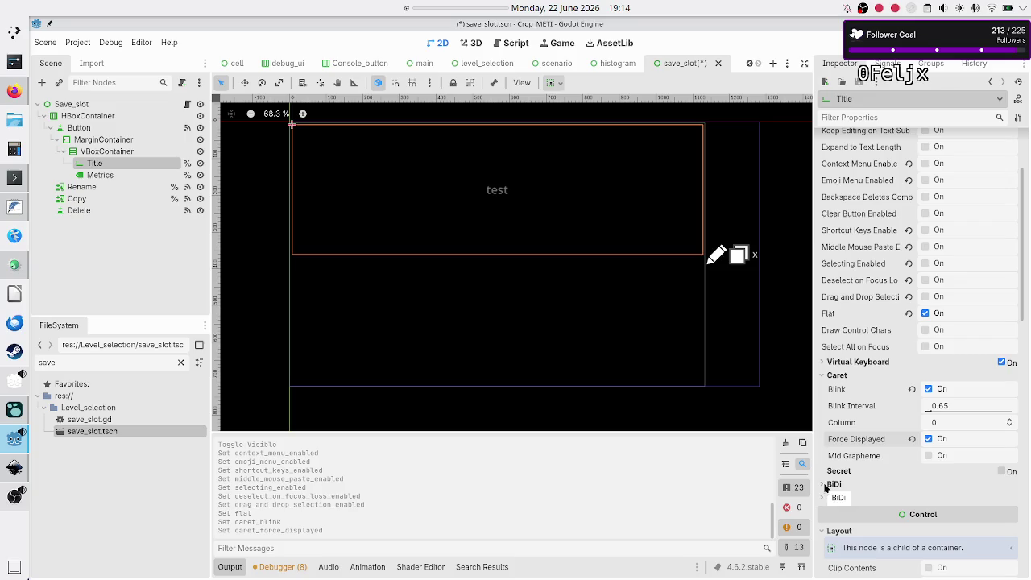
{"action": "left_click", "coordinate": [823, 498]}
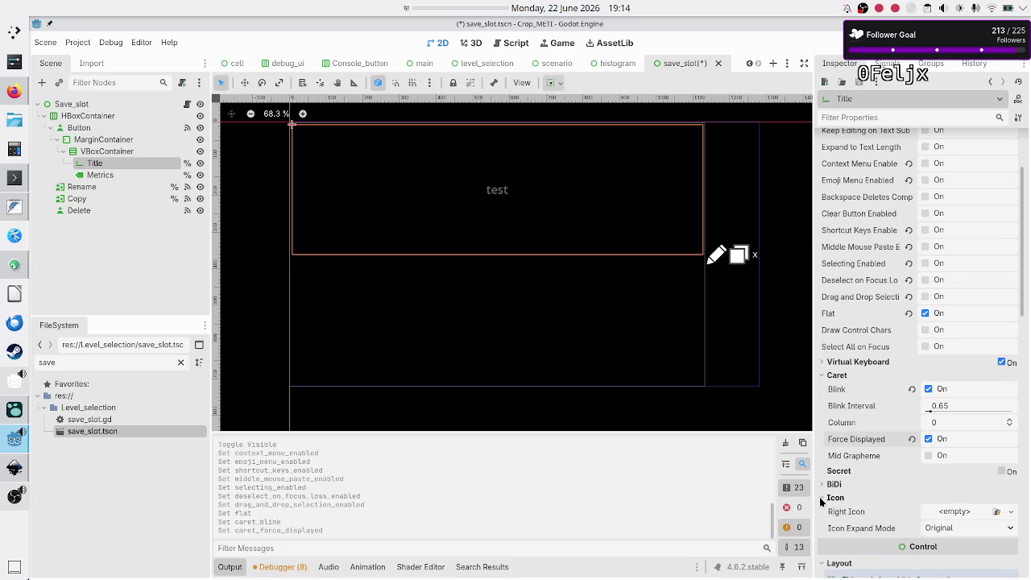
{"action": "left_click", "coordinate": [822, 499]}
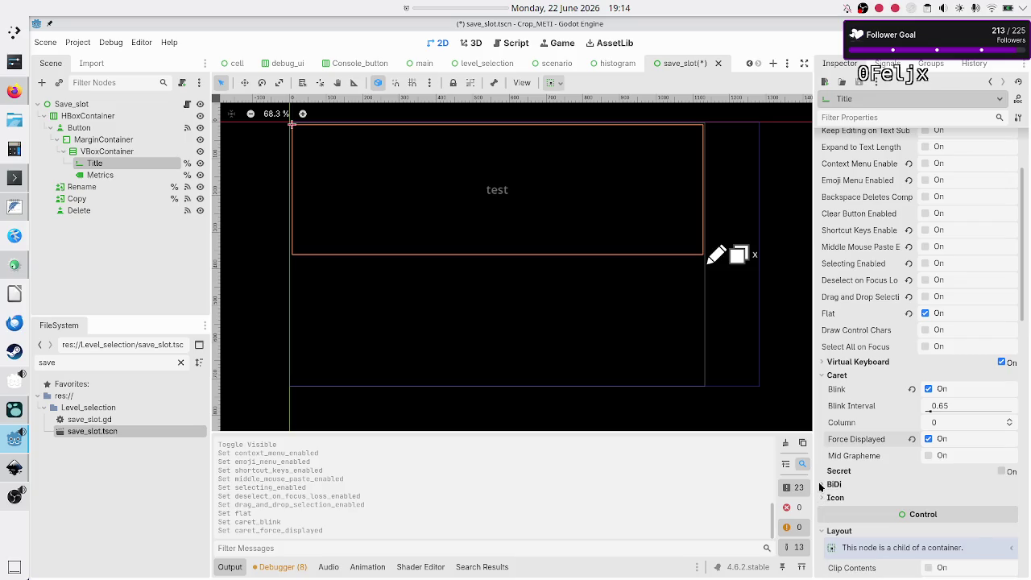
{"action": "left_click", "coordinate": [820, 486]}
{"action": "left_click", "coordinate": [822, 484]}
Save, run the game, and create a new Flip bit program under Binary manipulation.
{"action": "left_click", "coordinate": [842, 43]}
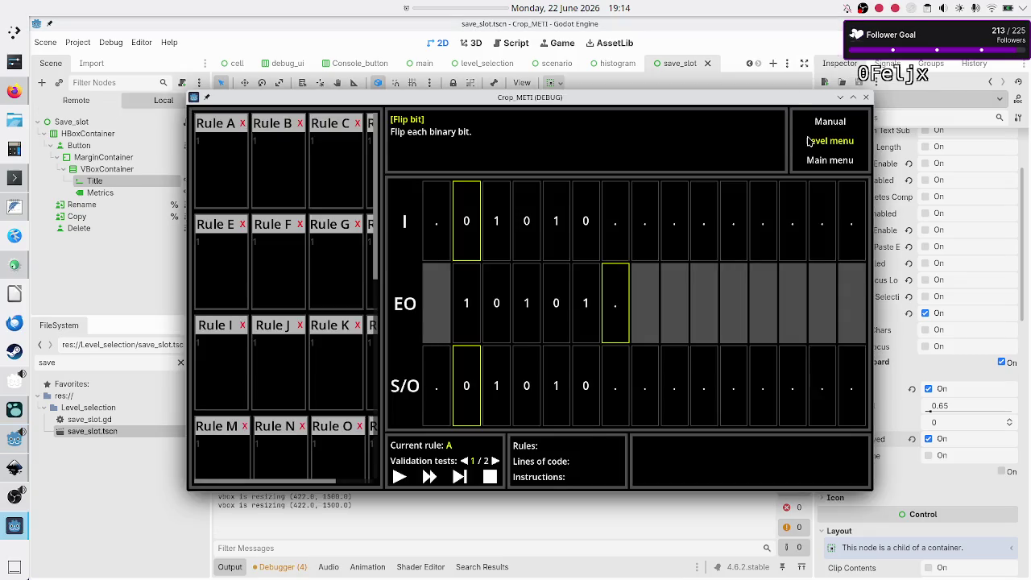
{"action": "left_click", "coordinate": [809, 141]}
{"action": "left_click", "coordinate": [287, 169]}
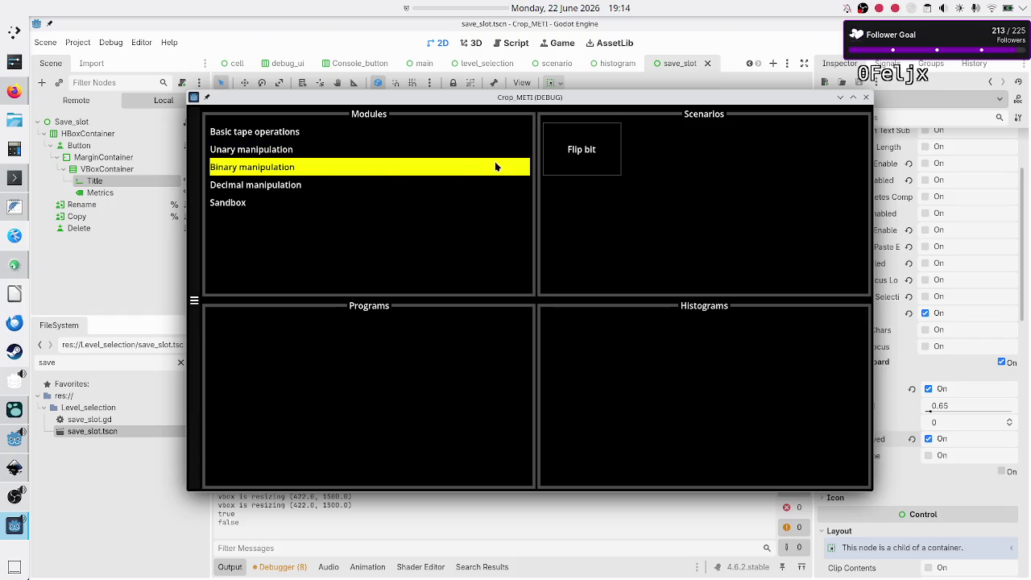
{"action": "left_click", "coordinate": [570, 155]}
{"action": "left_click", "coordinate": [390, 382]}
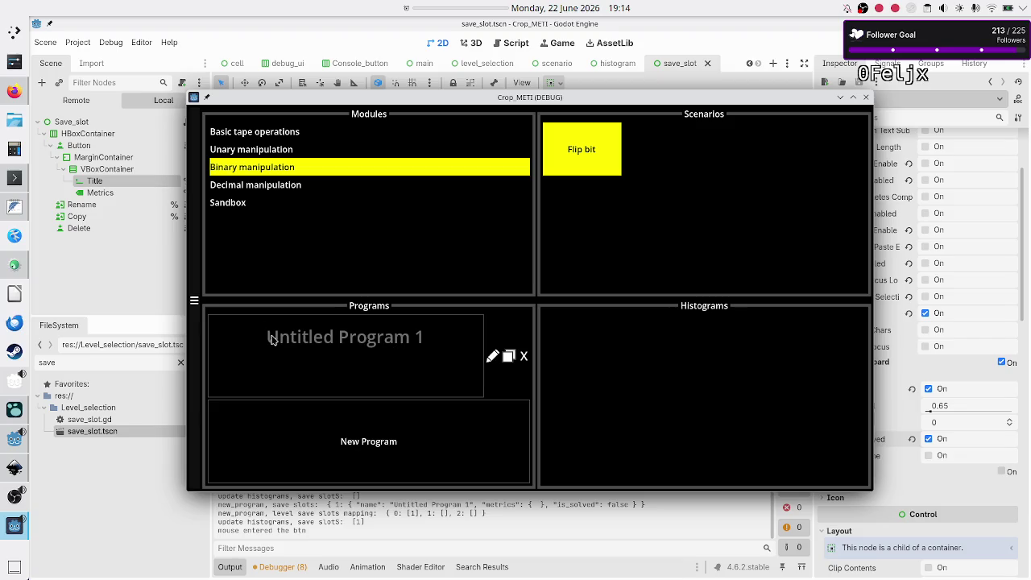
Test caret placement at several positions in the Untitled Program 1 title.
{"action": "left_click", "coordinate": [418, 343]}
{"action": "left_click", "coordinate": [366, 340]}
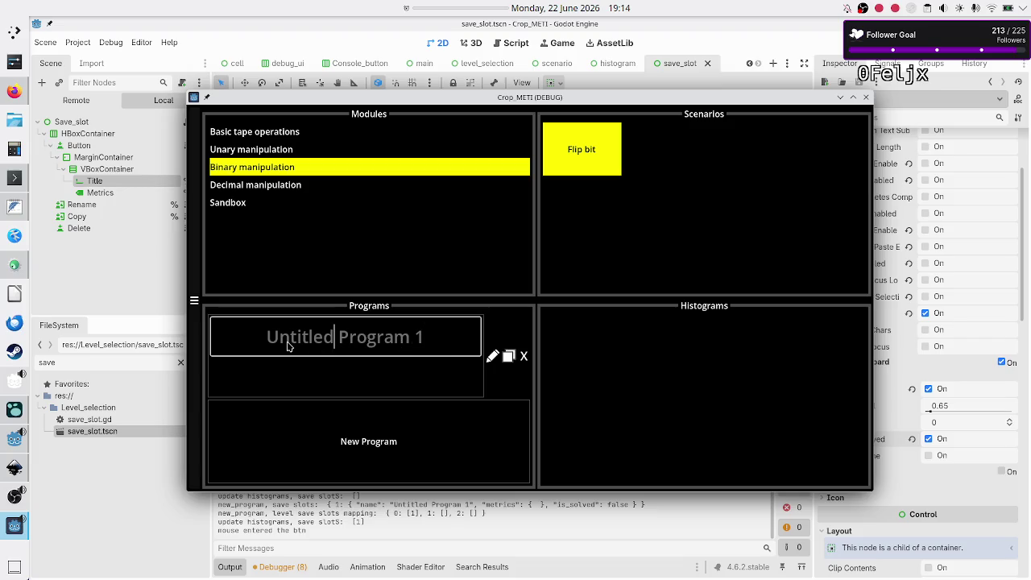
{"action": "left_click", "coordinate": [413, 344]}
{"action": "left_click", "coordinate": [337, 343]}
{"action": "left_click", "coordinate": [406, 344]}
{"action": "left_click", "coordinate": [325, 340]}
Open the program, return to the level menu, and reopen Flip bit's Untitled Program 1.
{"action": "left_click", "coordinate": [408, 381]}
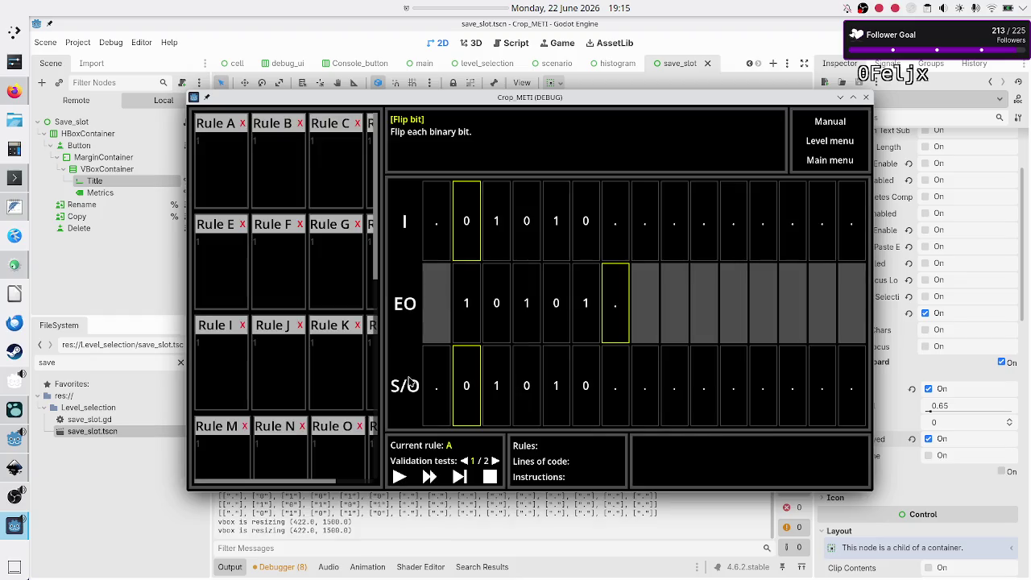
{"action": "left_click", "coordinate": [836, 145]}
{"action": "left_click", "coordinate": [294, 136]}
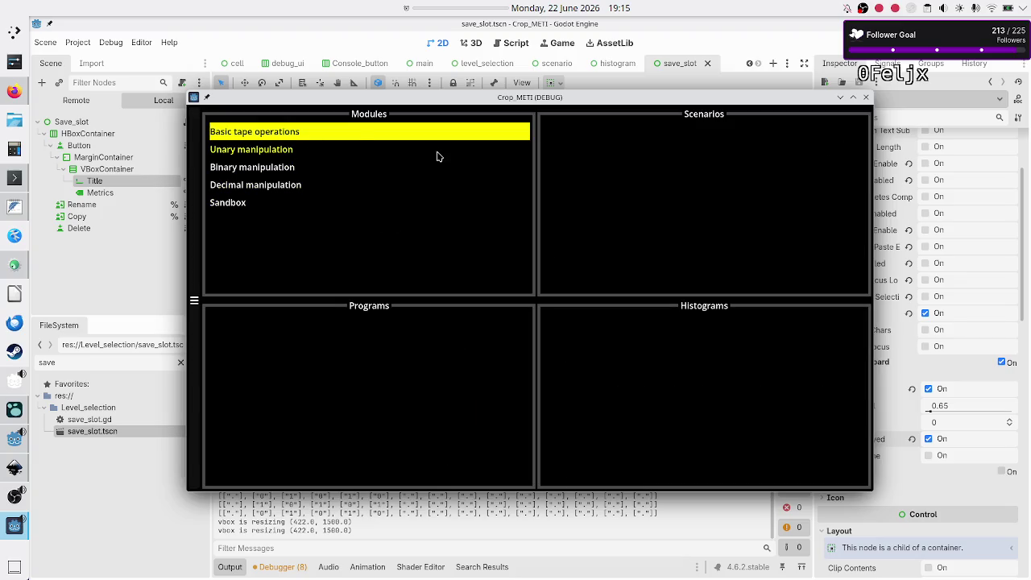
{"action": "left_click", "coordinate": [311, 168]}
{"action": "left_click", "coordinate": [602, 150]}
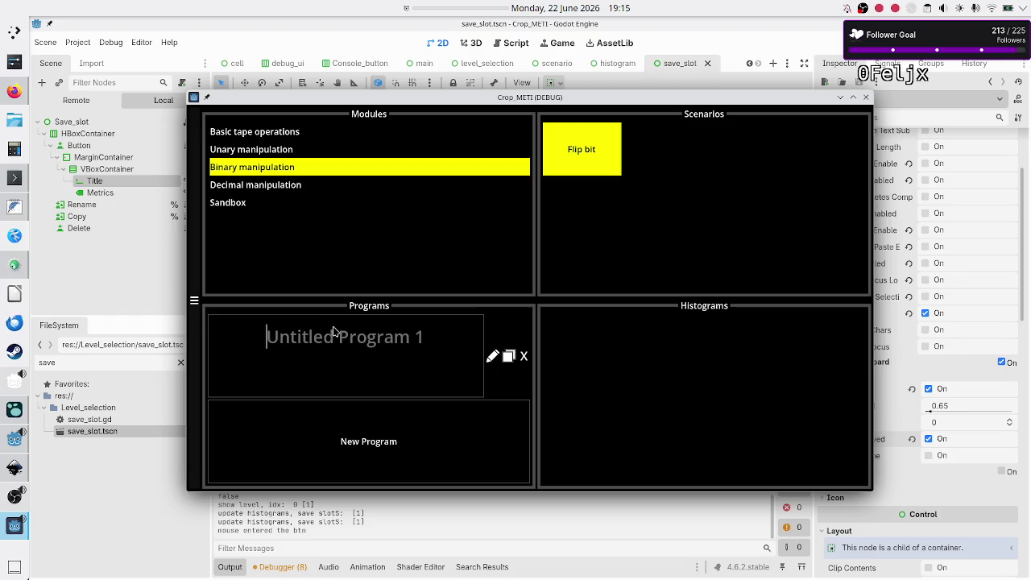
{"action": "left_click", "coordinate": [427, 362]}
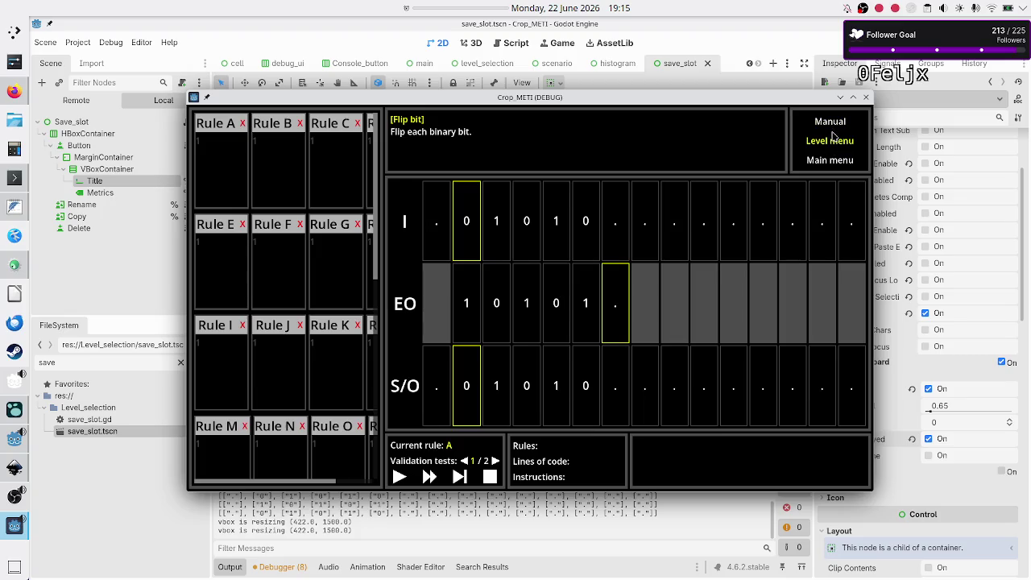
Stop the game, uncheck Caret Blink on the Title node, and open save_slot.gd.
{"action": "key", "text": "F8"}
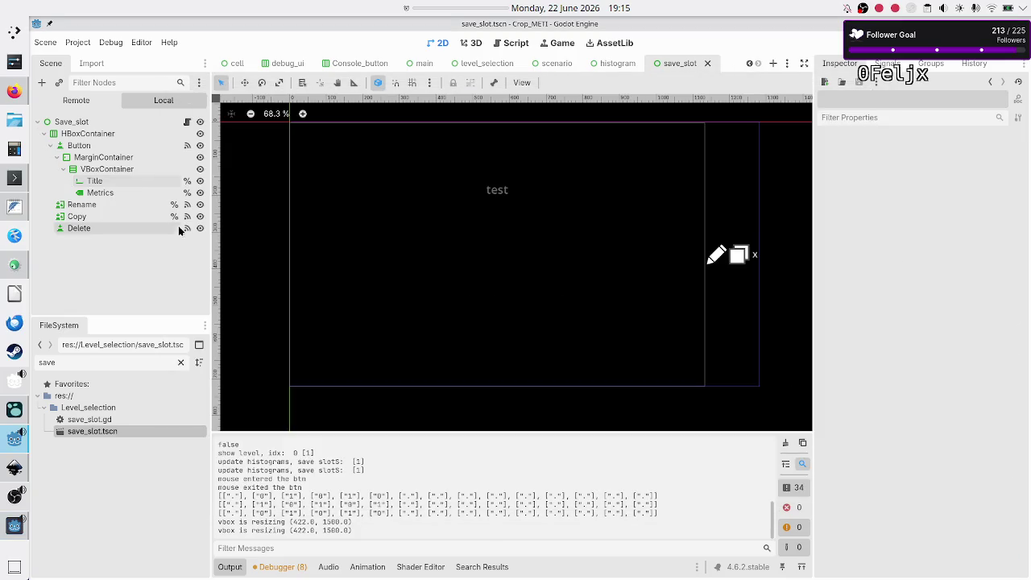
{"action": "left_click", "coordinate": [119, 170]}
{"action": "left_click", "coordinate": [135, 182]}
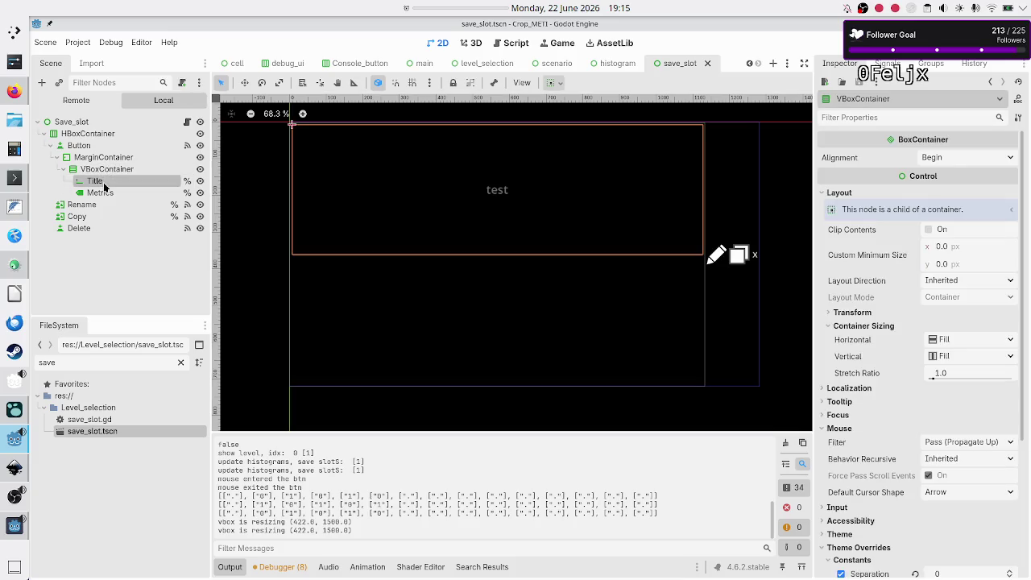
{"action": "scroll", "coordinate": [857, 413], "scroll_direction": "down", "scroll_amount": 10}
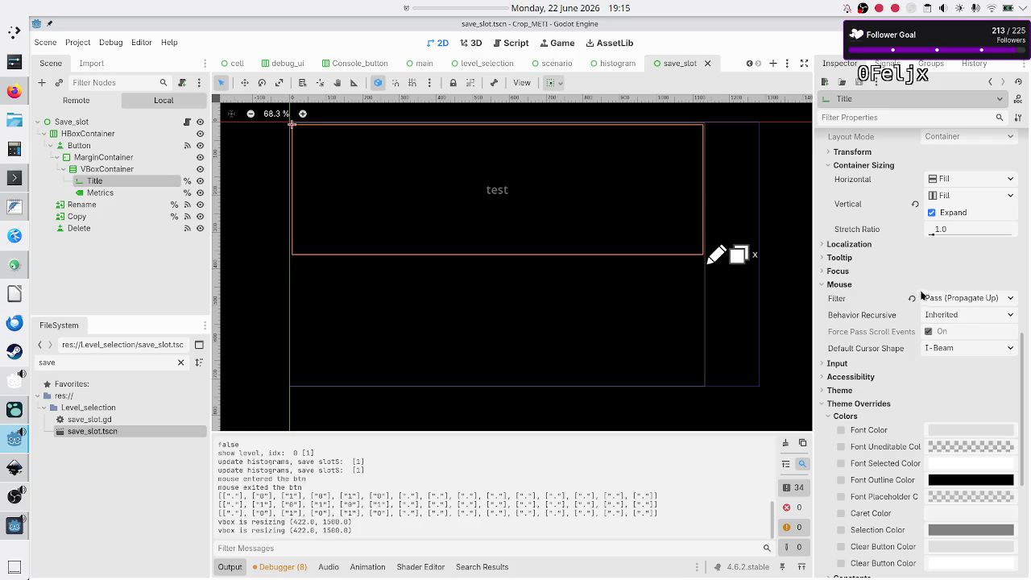
{"action": "scroll", "coordinate": [868, 251], "scroll_direction": "up", "scroll_amount": 10}
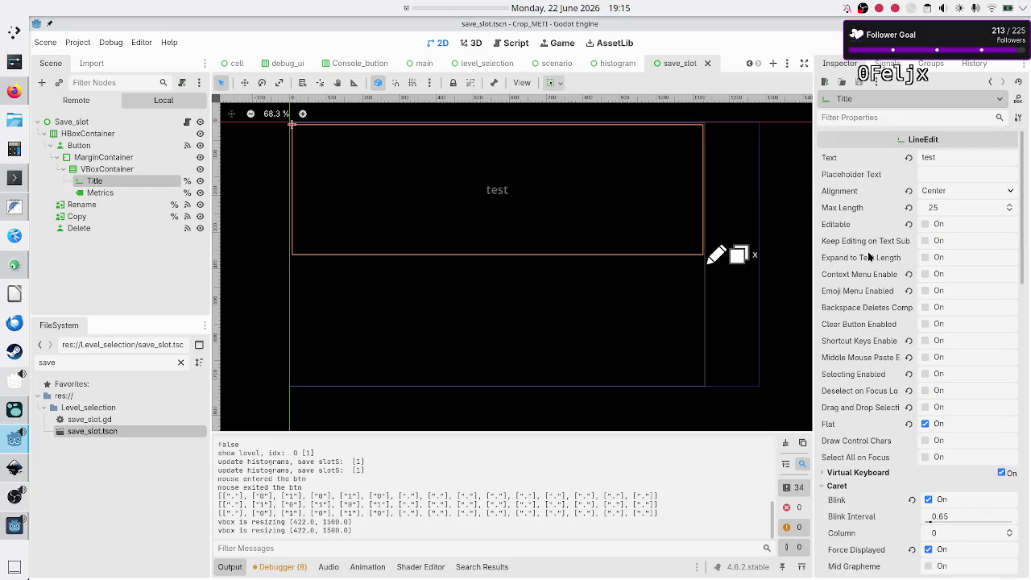
{"action": "scroll", "coordinate": [868, 256], "scroll_direction": "down", "scroll_amount": 5}
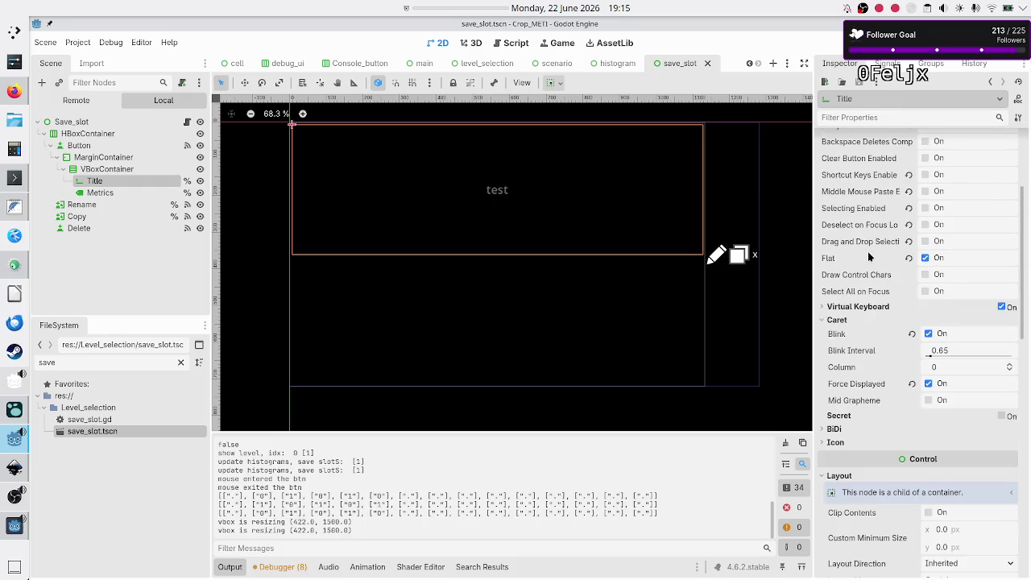
{"action": "left_click", "coordinate": [927, 334]}
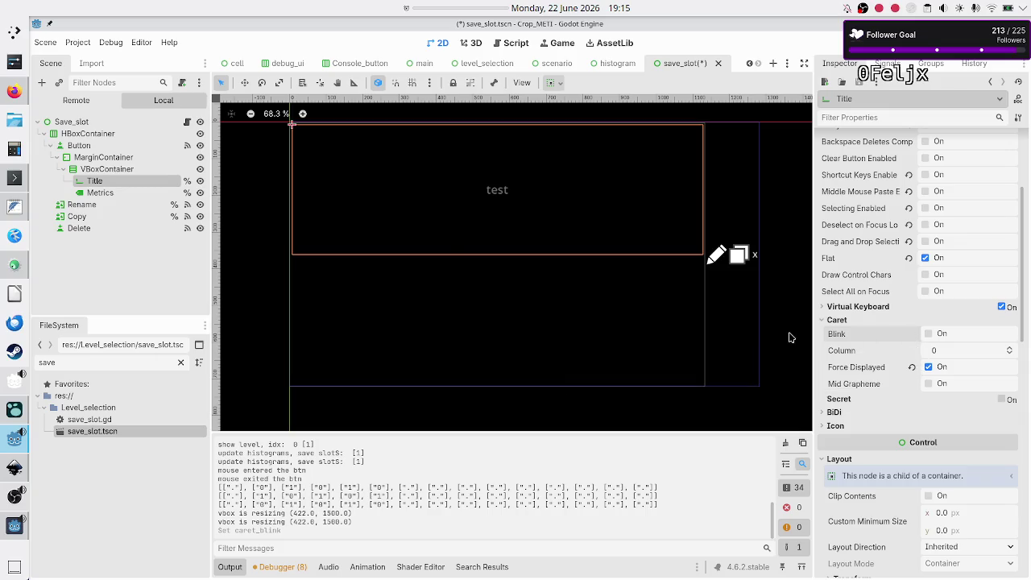
{"action": "left_click", "coordinate": [188, 122]}
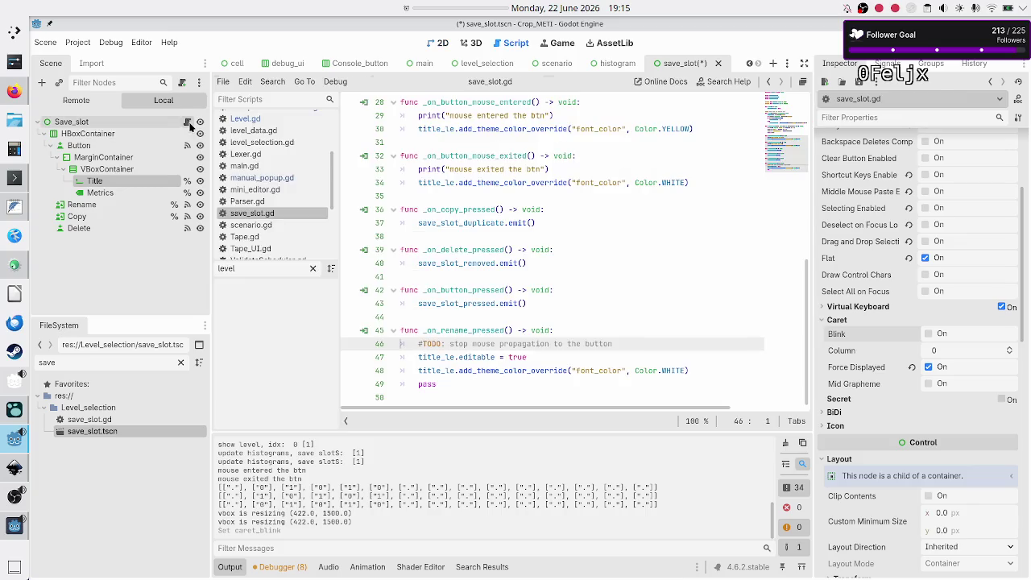
Add 'title_le.caret_blink = true' on a new line in _on_rename_pressed.
{"action": "left_click", "coordinate": [588, 355]}
{"action": "key", "text": "Return"}
{"action": "type", "text": "le_le."}
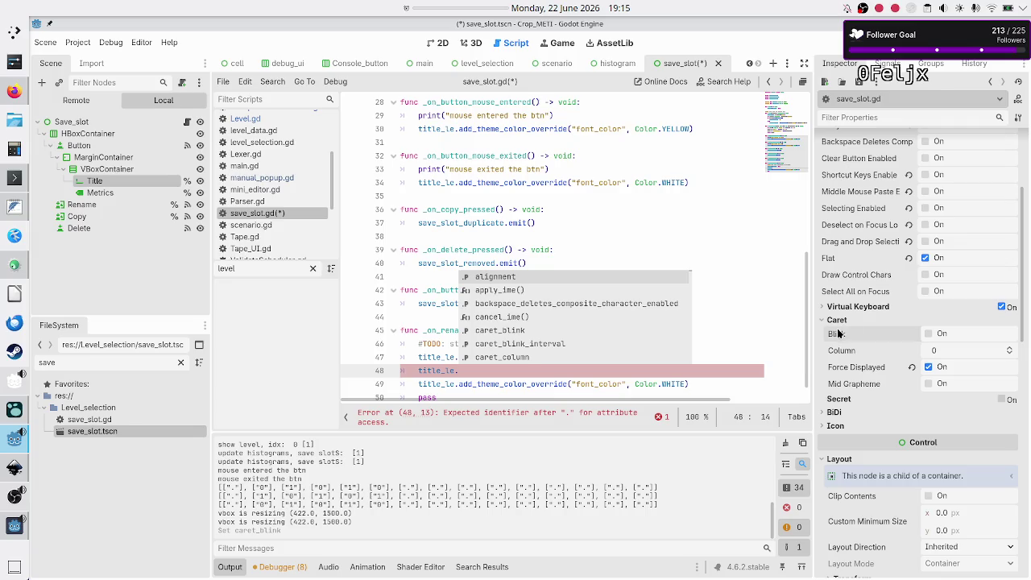
{"action": "mouse_move", "coordinate": [837, 333]}
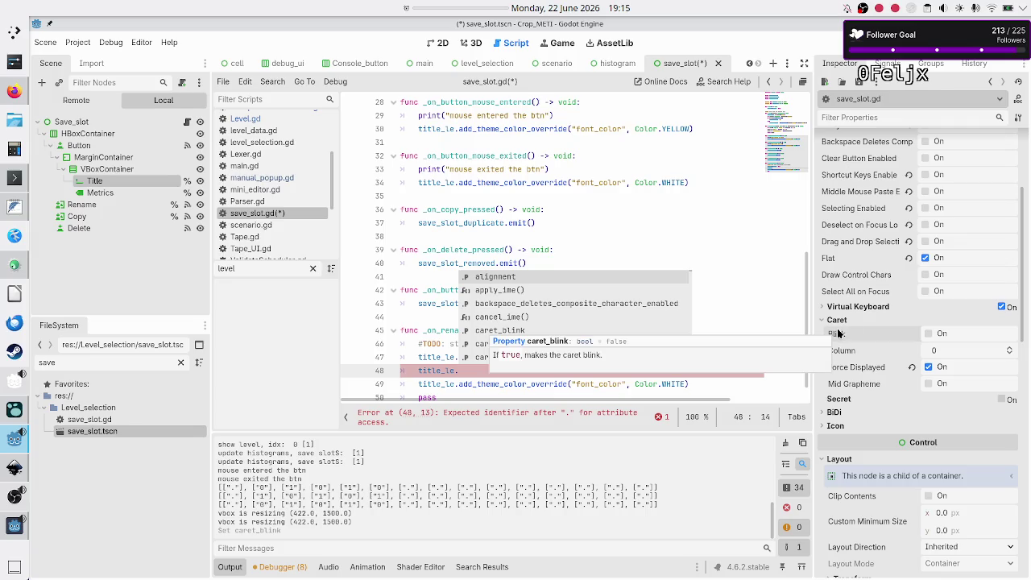
{"action": "type", "text": "care"}
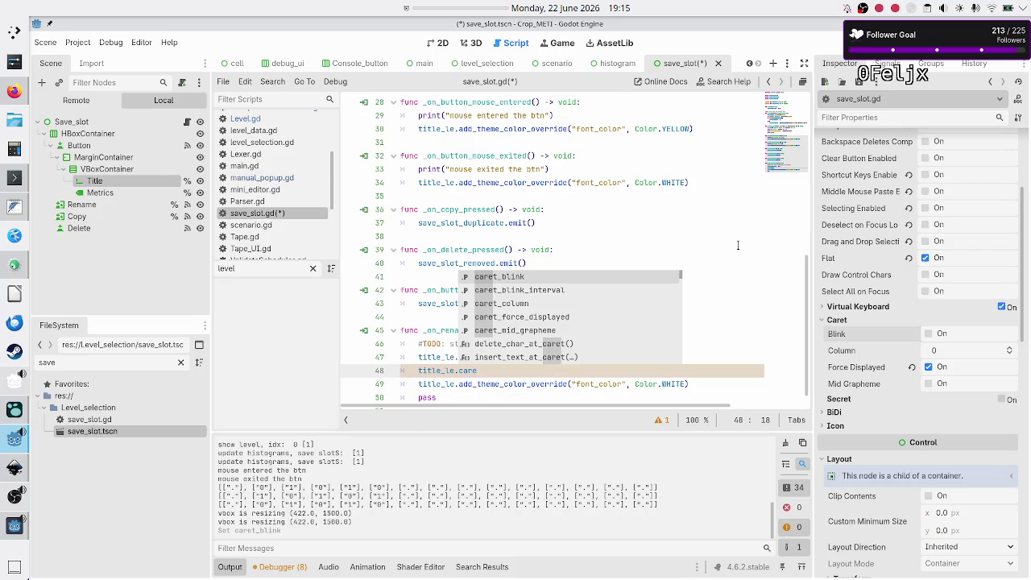
{"action": "key", "text": "Return"}
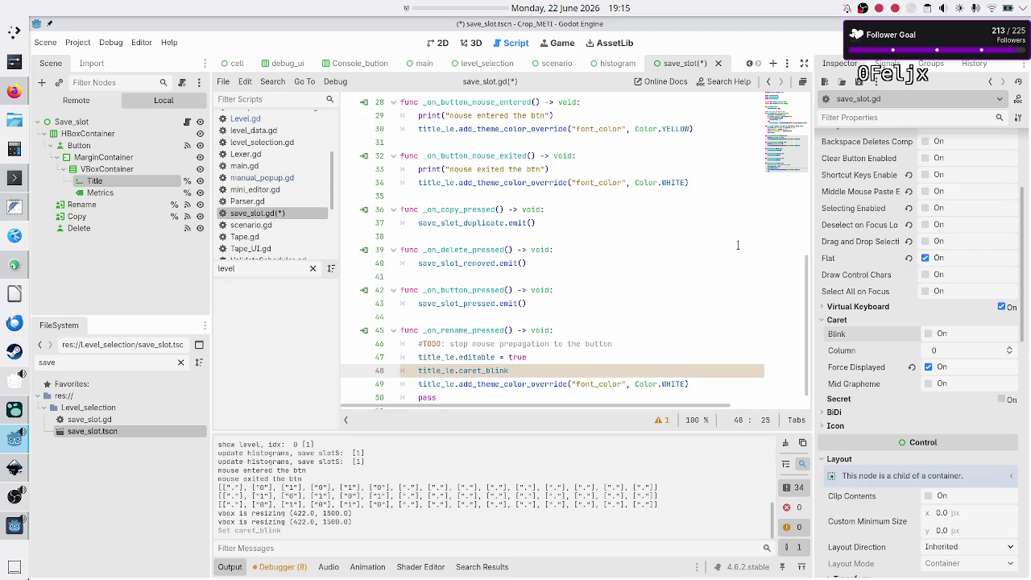
{"action": "type", "text": " = true"}
Begin a new 'reset_title_editability() -> void:' function header below _on_rename_pressed.
{"action": "key", "text": "Home"}
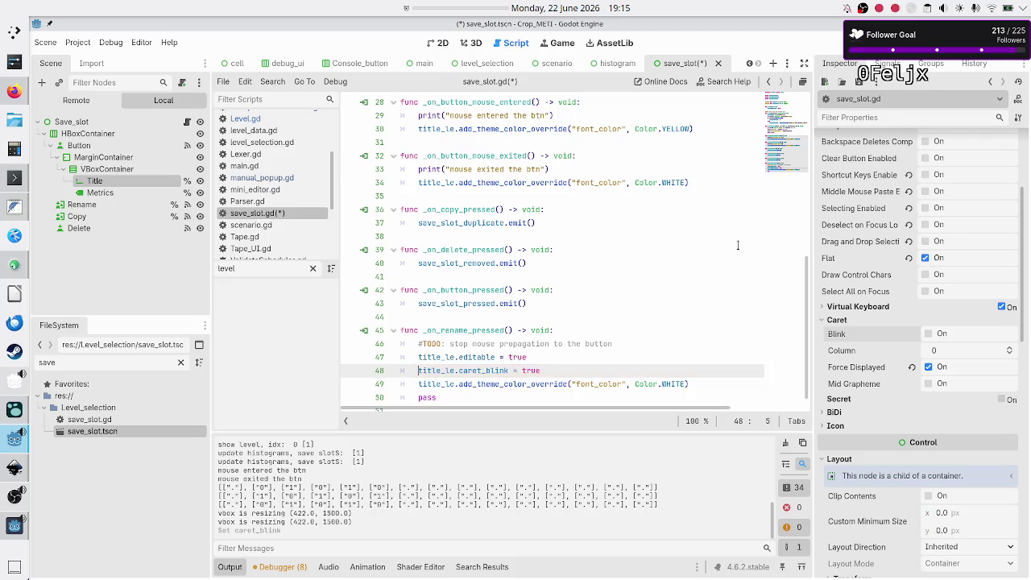
{"action": "key", "text": "Down"}
{"action": "key", "text": "Down"}
{"action": "key", "text": "Down"}
{"action": "key", "text": "Return"}
{"action": "type", "text": "fun reset_"}
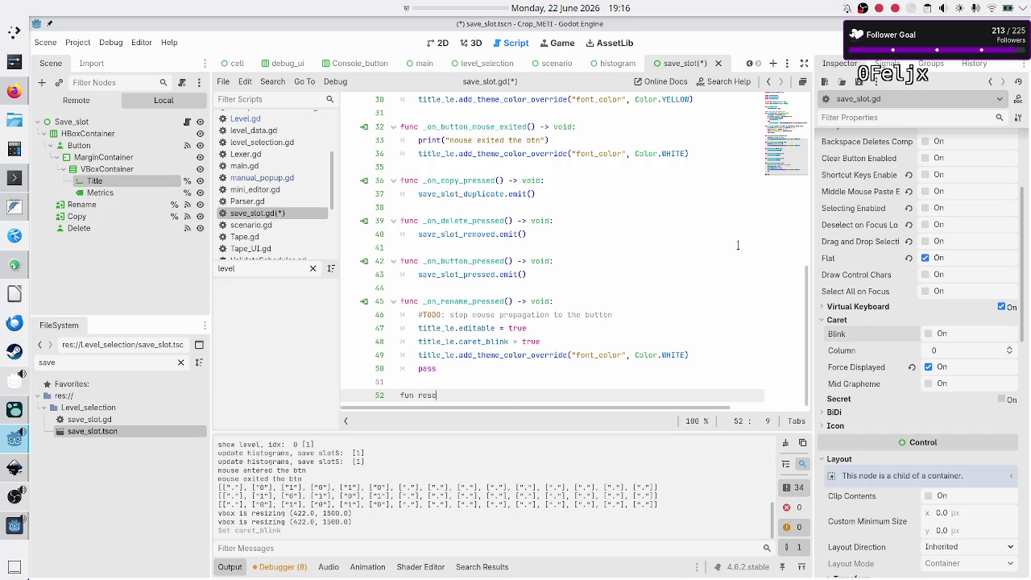
{"action": "type", "text": "title"}
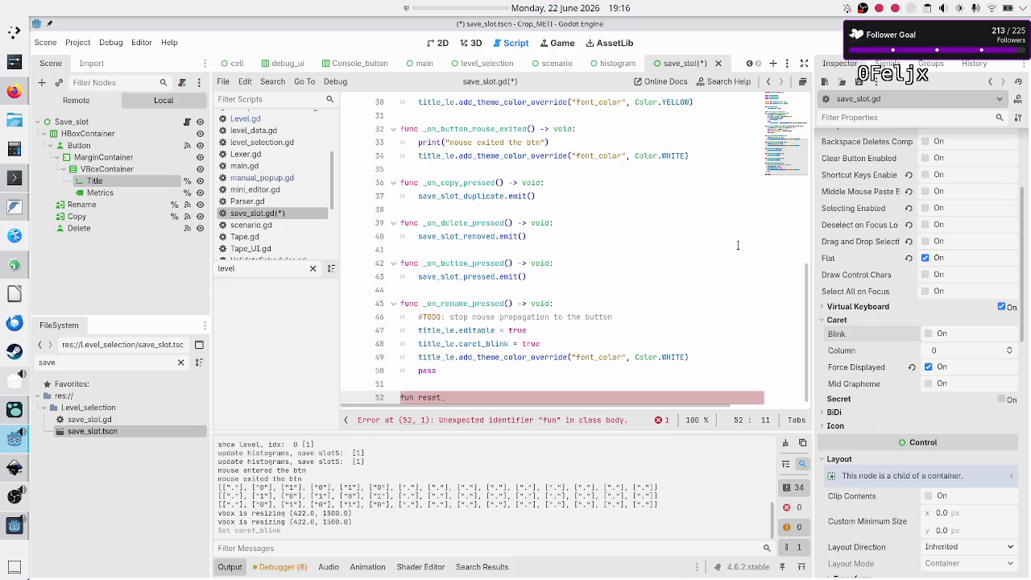
{"action": "key", "text": "BackSpace"}
{"action": "key", "text": "BackSpace"}
{"action": "key", "text": "BackSpace"}
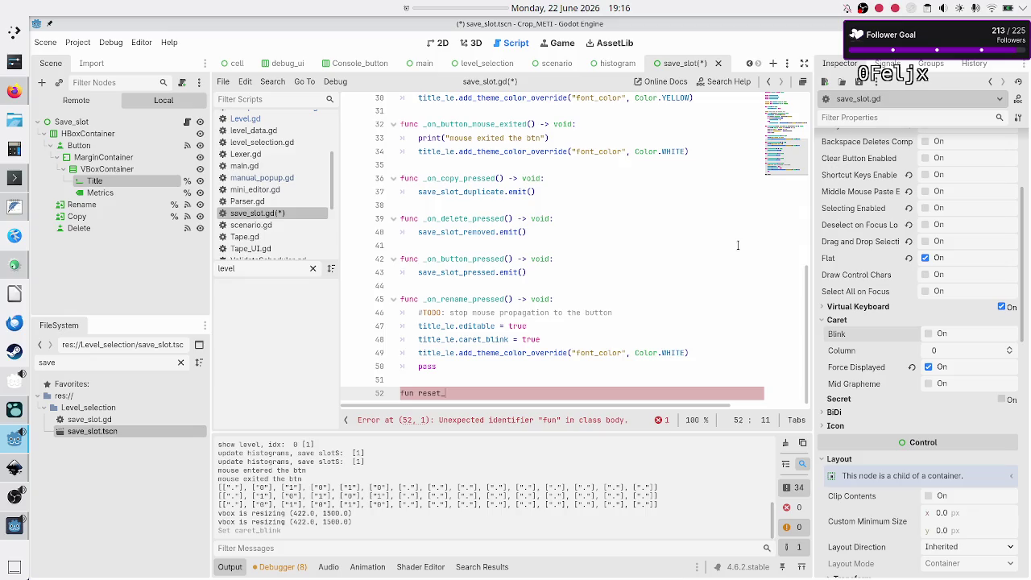
{"action": "type", "text": "title_edi"}
{"action": "type", "text": "tabili"}
{"action": "type", "text": "ty() -> v"}
{"action": "type", "text": "oid:"}
{"action": "key", "text": "Return"}
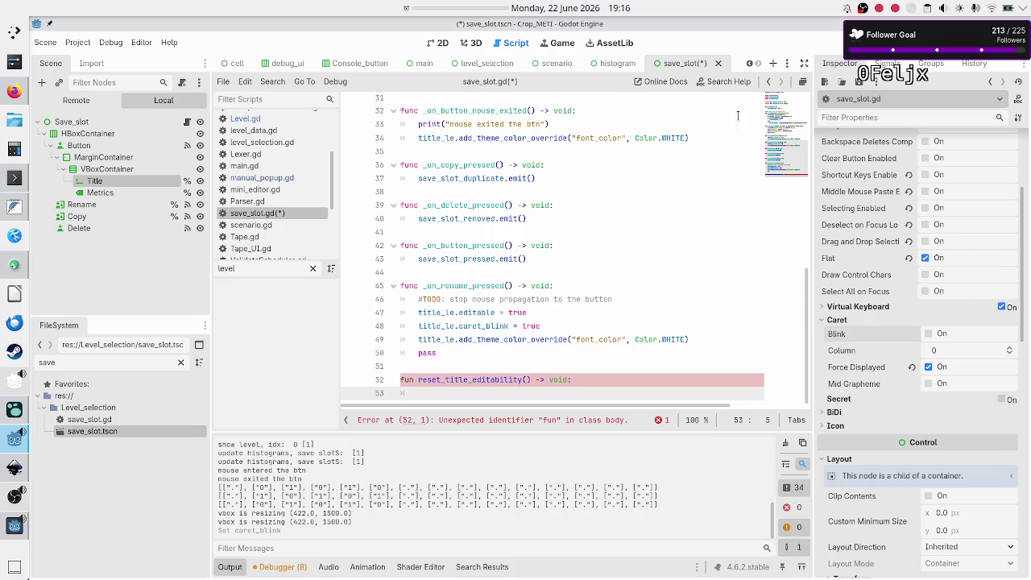
{"action": "left_click", "coordinate": [585, 9]}
Page the panel calendar to July and back to June, close it, and bring Firefox forward.
{"action": "left_click", "coordinate": [585, 10]}
{"action": "left_click", "coordinate": [585, 10]}
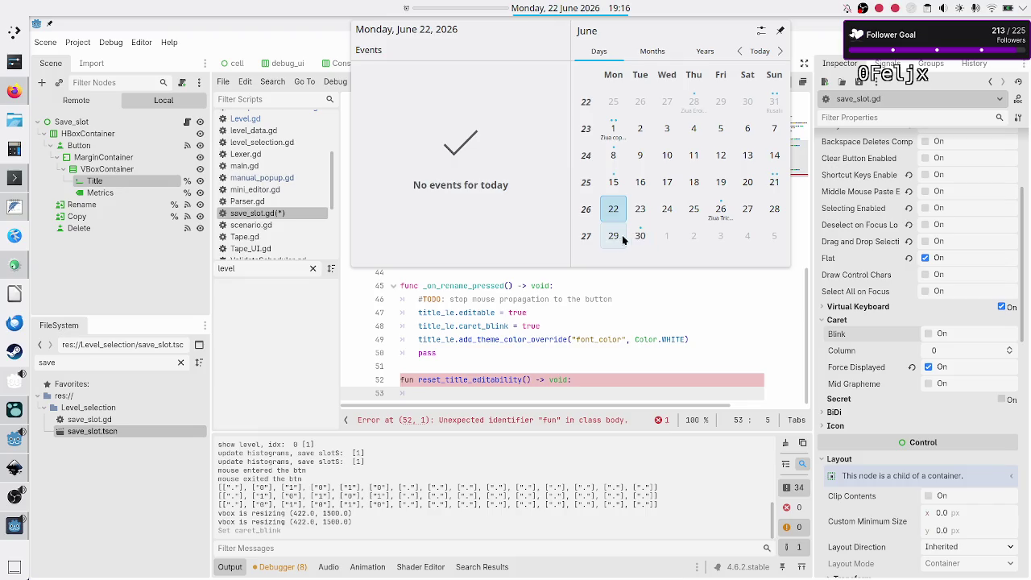
{"action": "left_click", "coordinate": [780, 50]}
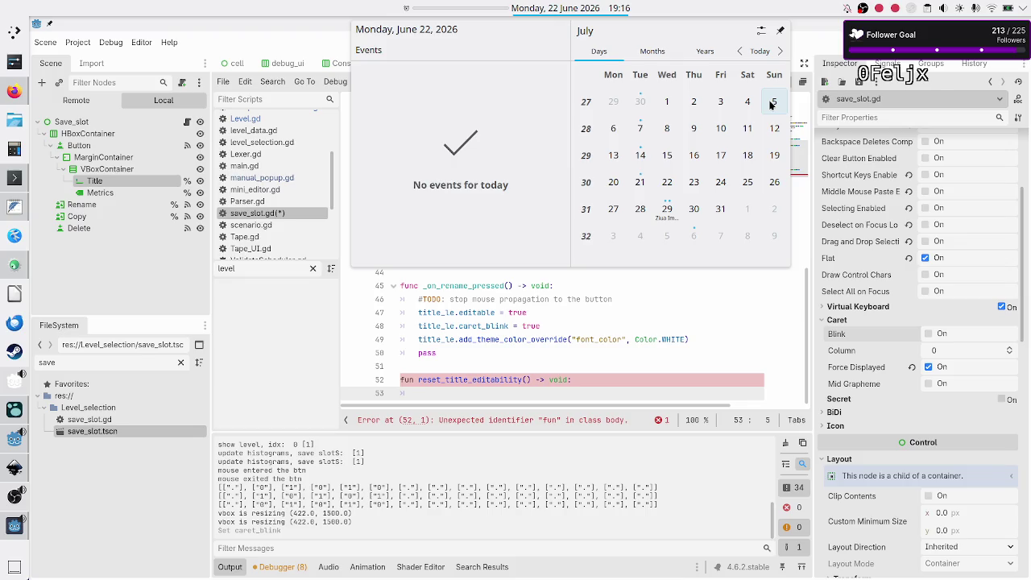
{"action": "left_click", "coordinate": [739, 50]}
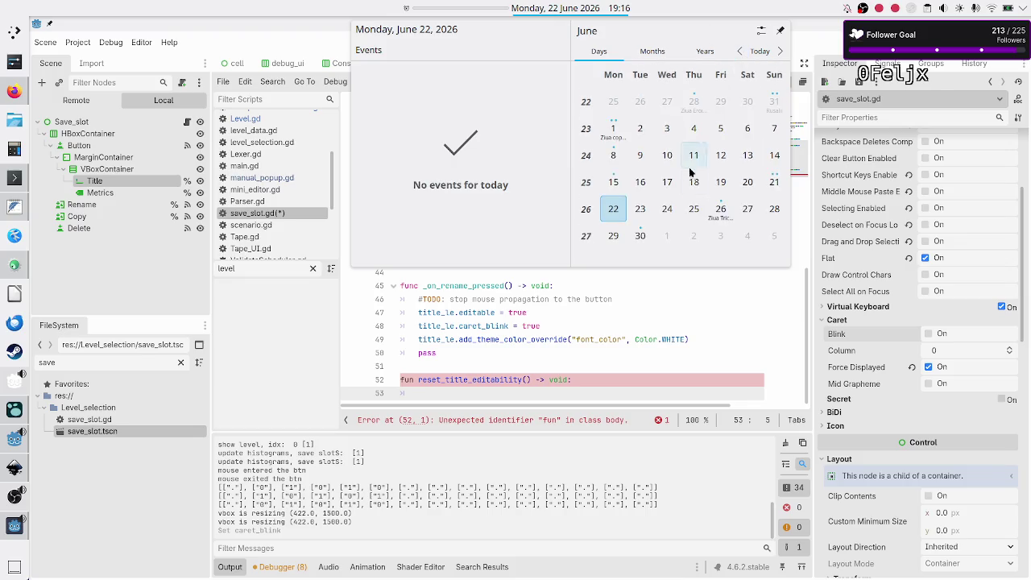
{"action": "left_click", "coordinate": [591, 378]}
{"action": "left_click", "coordinate": [10, 92]}
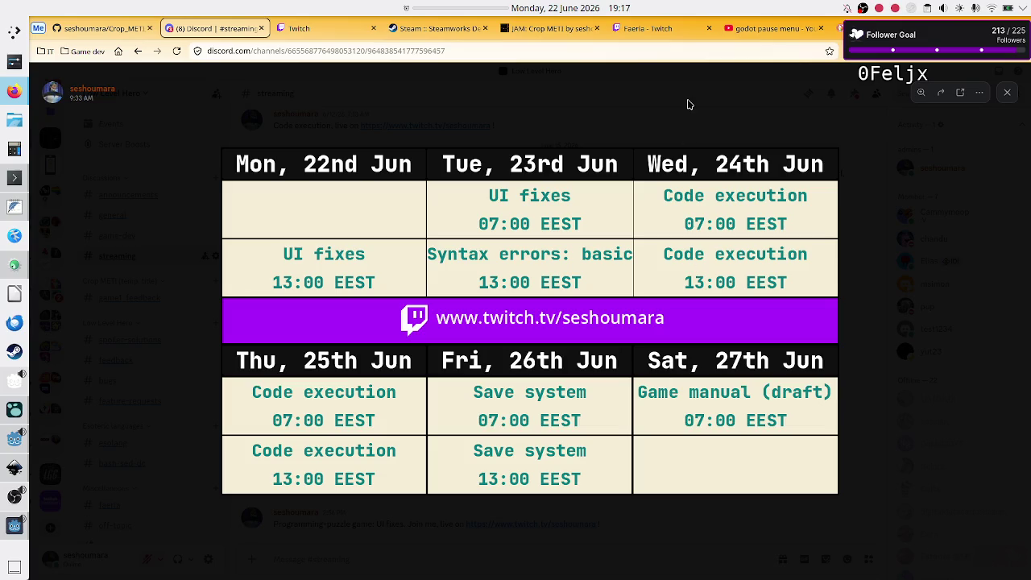
{"action": "left_click", "coordinate": [539, 33]}
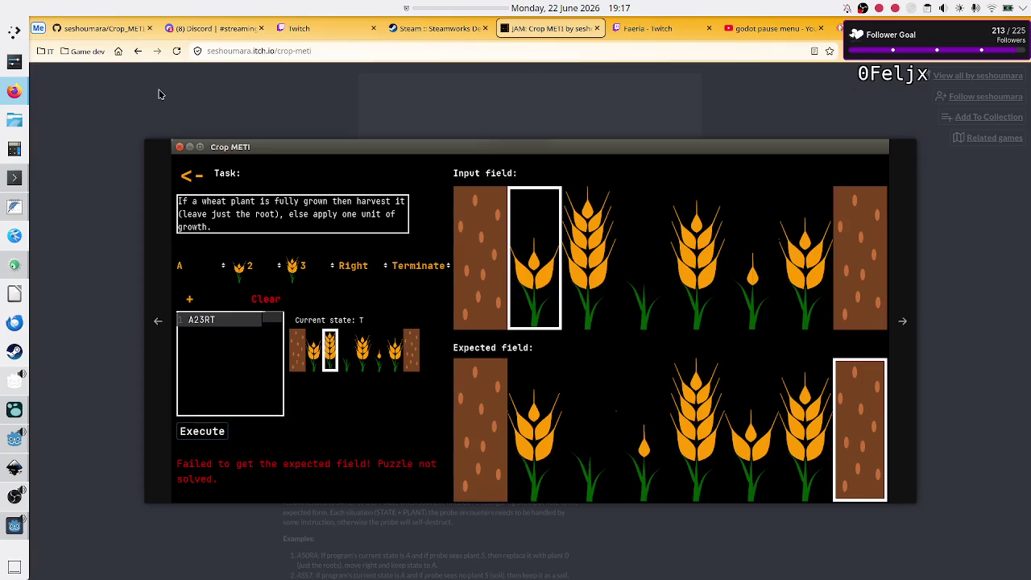
{"action": "left_click", "coordinate": [149, 89]}
{"action": "left_click", "coordinate": [140, 51]}
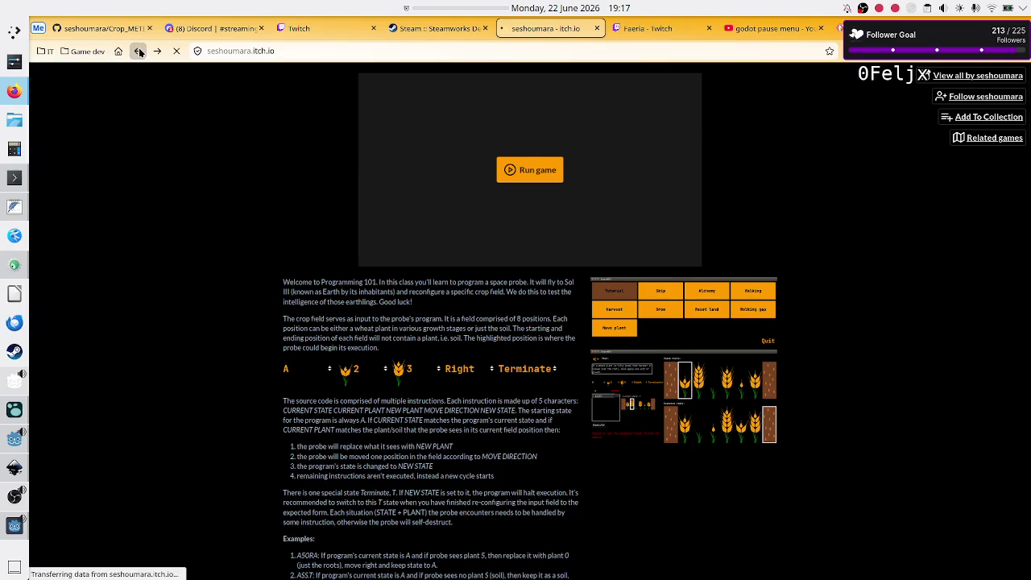
{"action": "scroll", "coordinate": [333, 323], "scroll_direction": "down", "scroll_amount": 3}
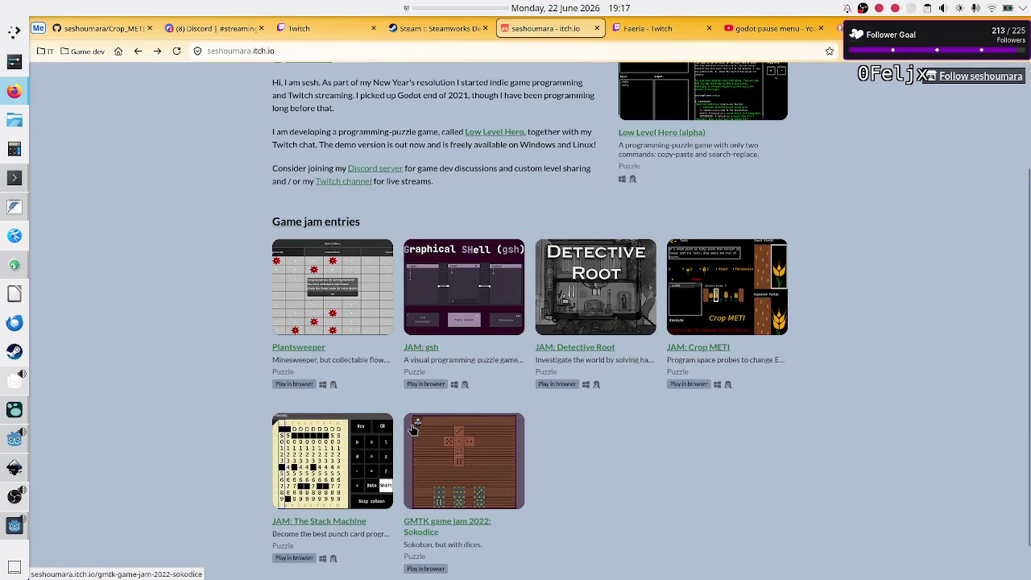
{"action": "left_click", "coordinate": [462, 464]}
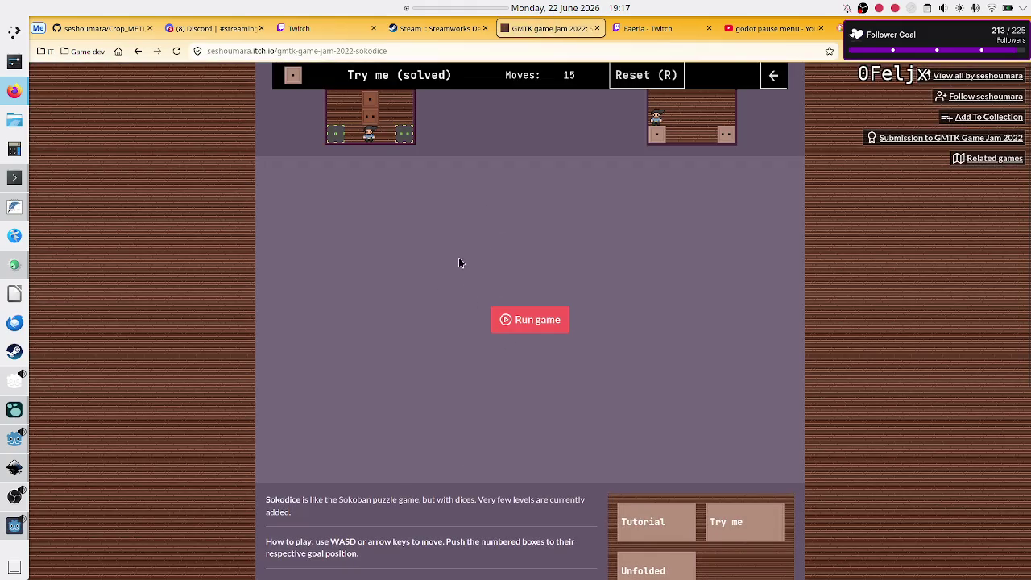
{"action": "scroll", "coordinate": [427, 267], "scroll_direction": "down", "scroll_amount": 2}
{"action": "scroll", "coordinate": [428, 267], "scroll_direction": "up", "scroll_amount": 3}
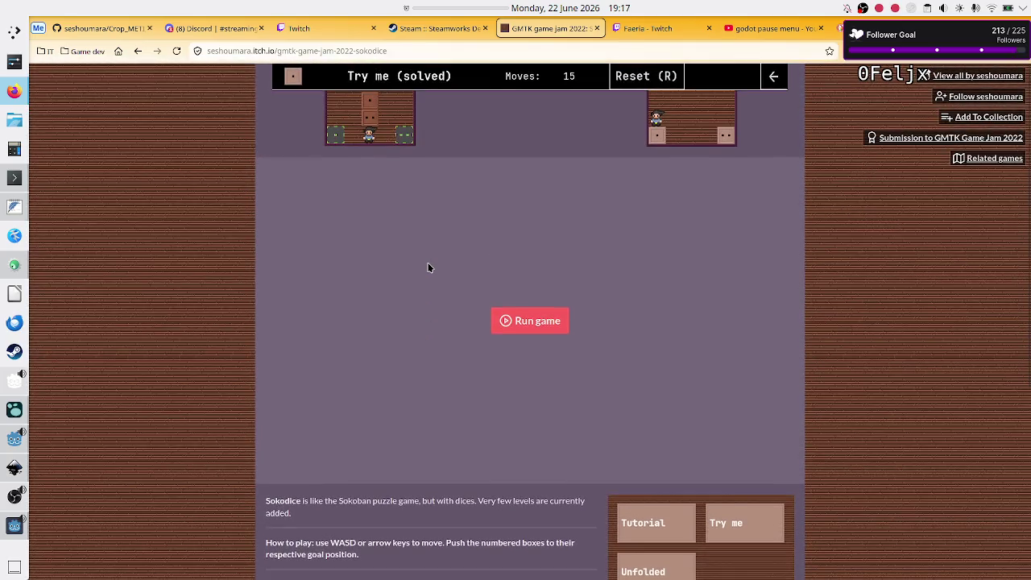
{"action": "scroll", "coordinate": [453, 370], "scroll_direction": "down", "scroll_amount": 5}
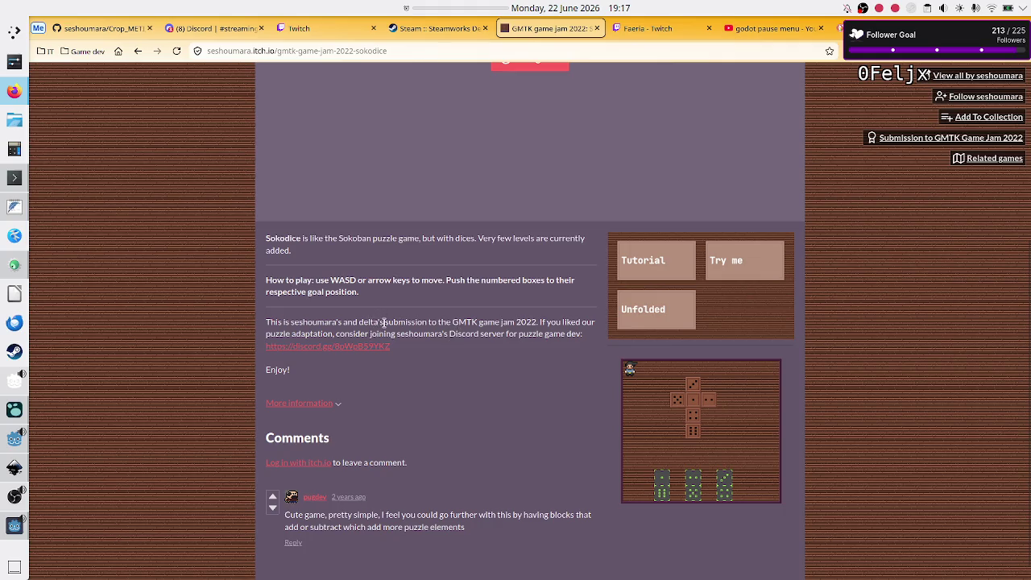
{"action": "left_click_drag", "start_coordinate": [382, 322], "coordinate": [351, 319]}
{"action": "left_click", "coordinate": [397, 324]}
{"action": "left_click", "coordinate": [377, 322]}
{"action": "double_click", "coordinate": [368, 322]}
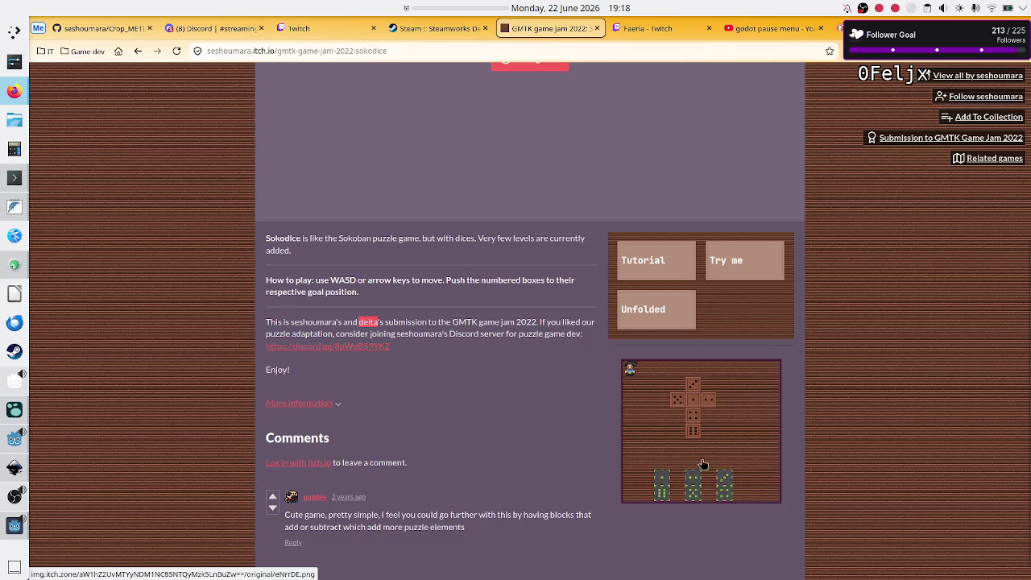
Scroll through the Sokodice description, selecting the word 'levels' along the way.
{"action": "left_click", "coordinate": [509, 322]}
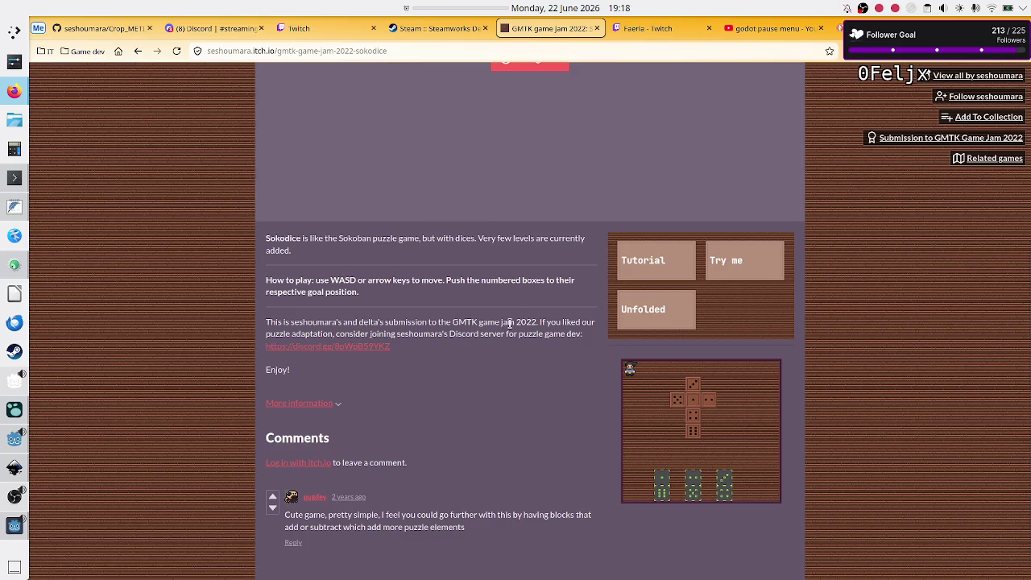
{"action": "scroll", "coordinate": [509, 322], "scroll_direction": "up", "scroll_amount": 3}
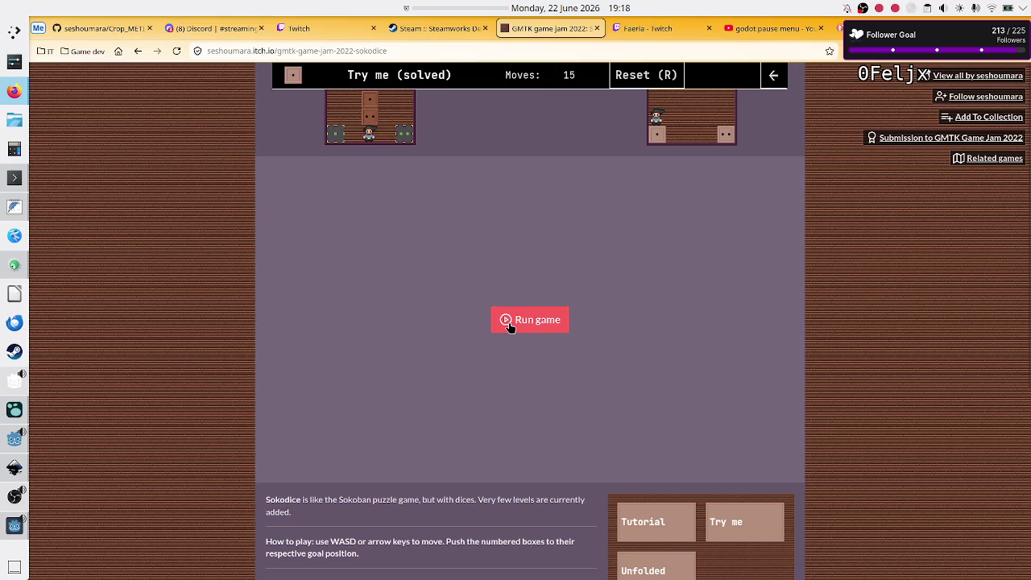
{"action": "scroll", "coordinate": [501, 412], "scroll_direction": "down", "scroll_amount": 1}
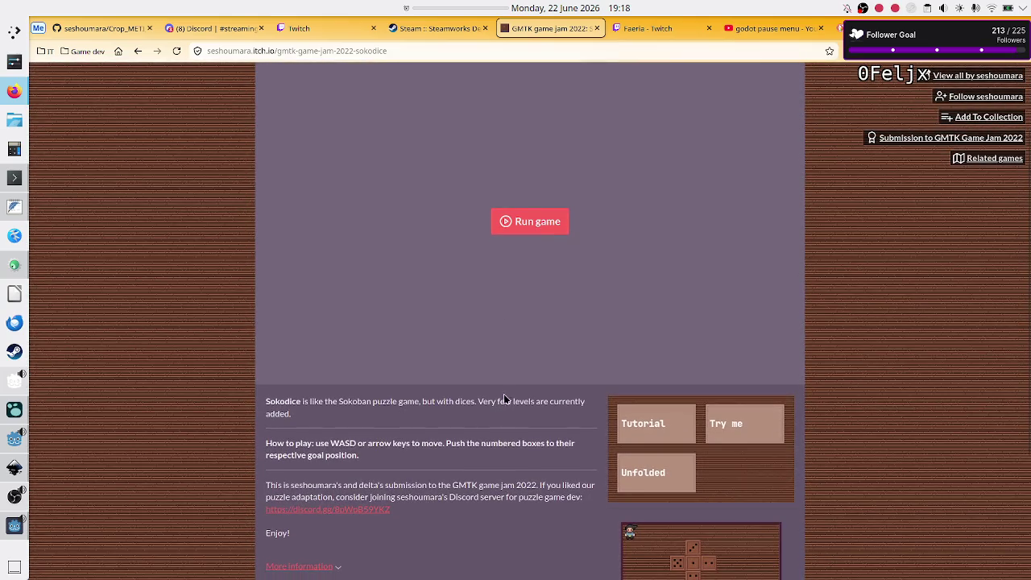
{"action": "double_click", "coordinate": [503, 400]}
{"action": "double_click", "coordinate": [525, 400]}
{"action": "scroll", "coordinate": [568, 377], "scroll_direction": "down", "scroll_amount": 2}
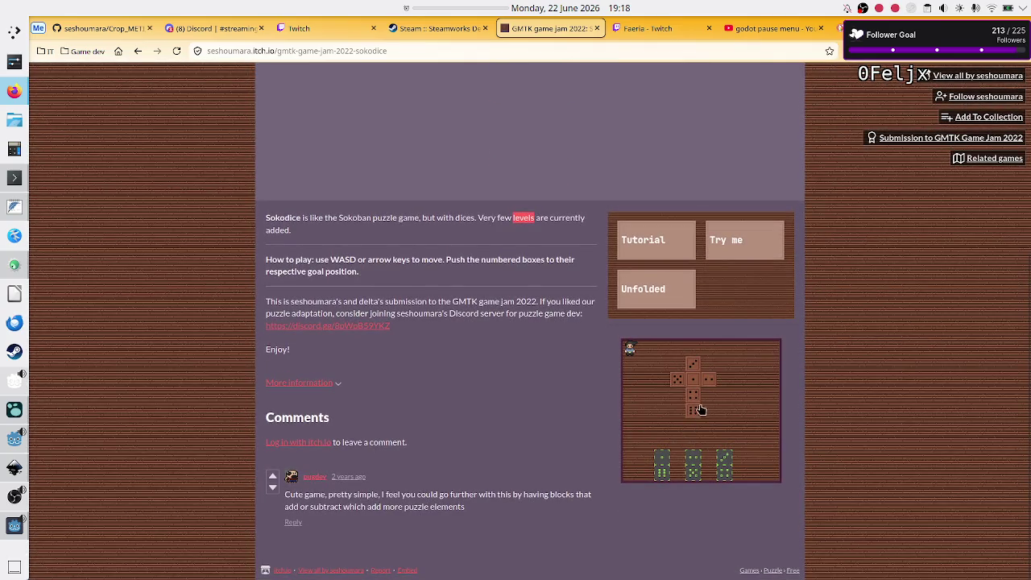
Browse the Sokodice screenshots in the lightbox, then open the taskbar calendar.
{"action": "left_click", "coordinate": [700, 408]}
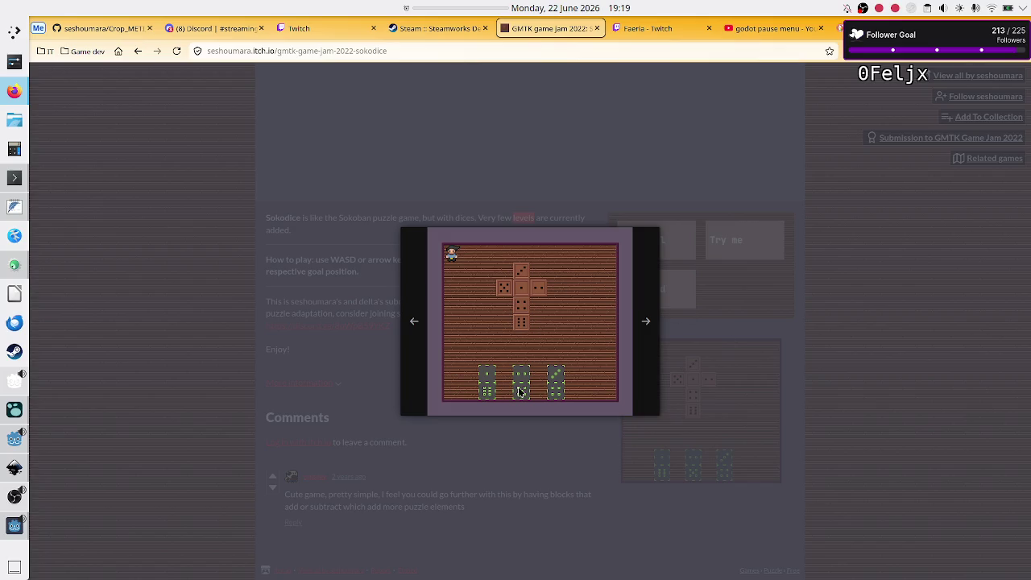
{"action": "left_click", "coordinate": [655, 335]}
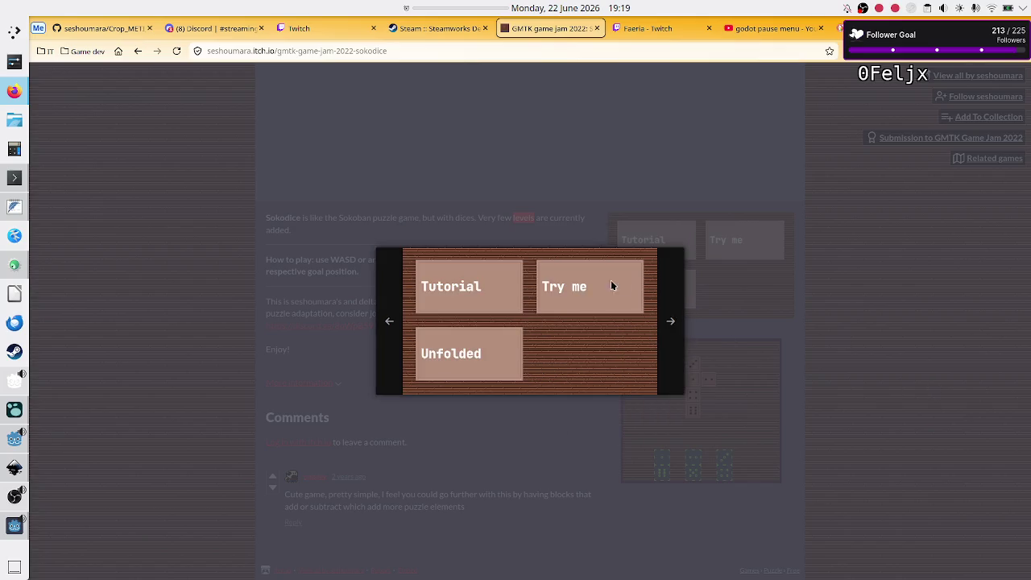
{"action": "left_click", "coordinate": [397, 320]}
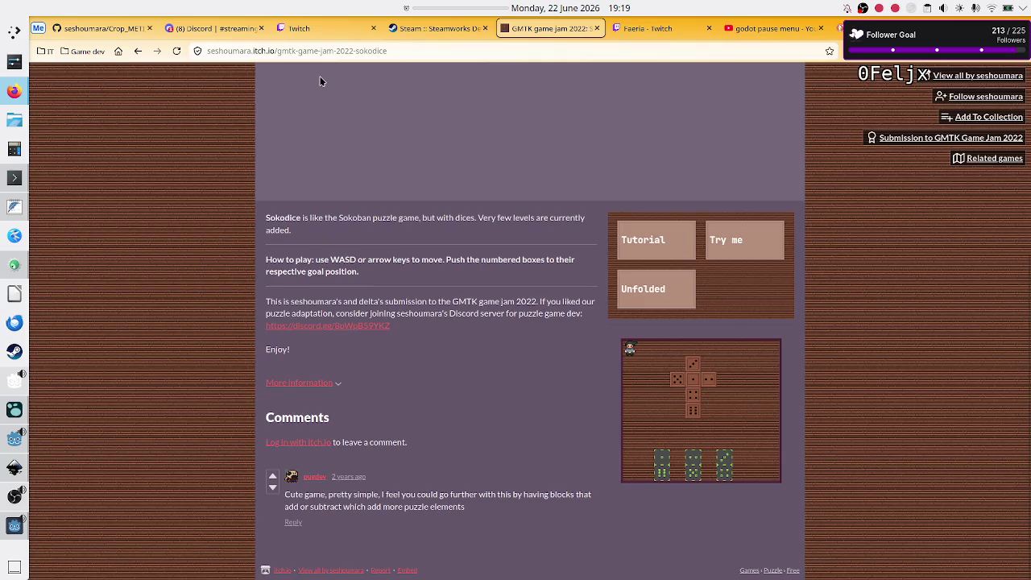
{"action": "left_click", "coordinate": [543, 7]}
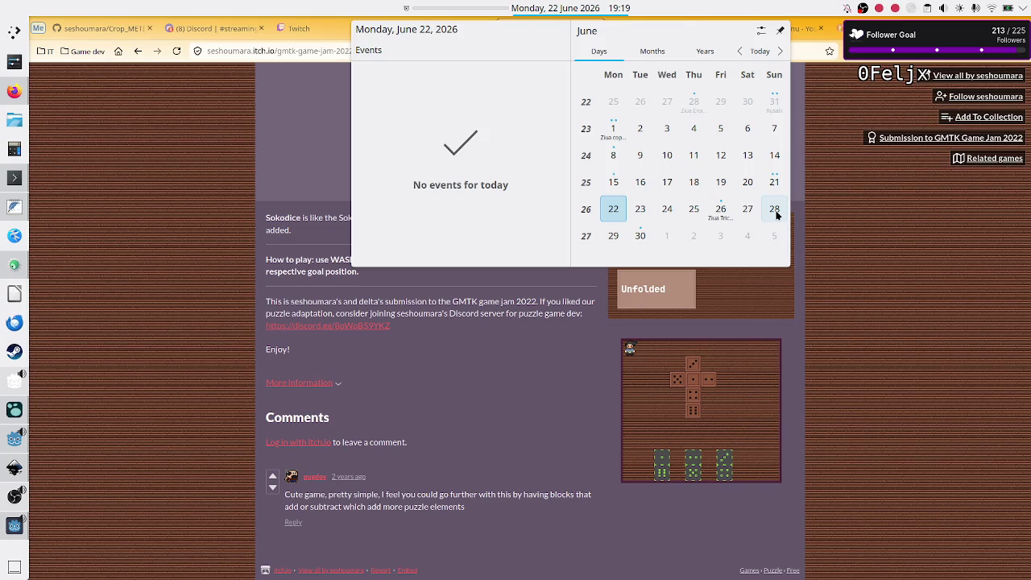
Flip the calendar to July 2026, then dismiss the popup.
{"action": "left_click", "coordinate": [778, 55]}
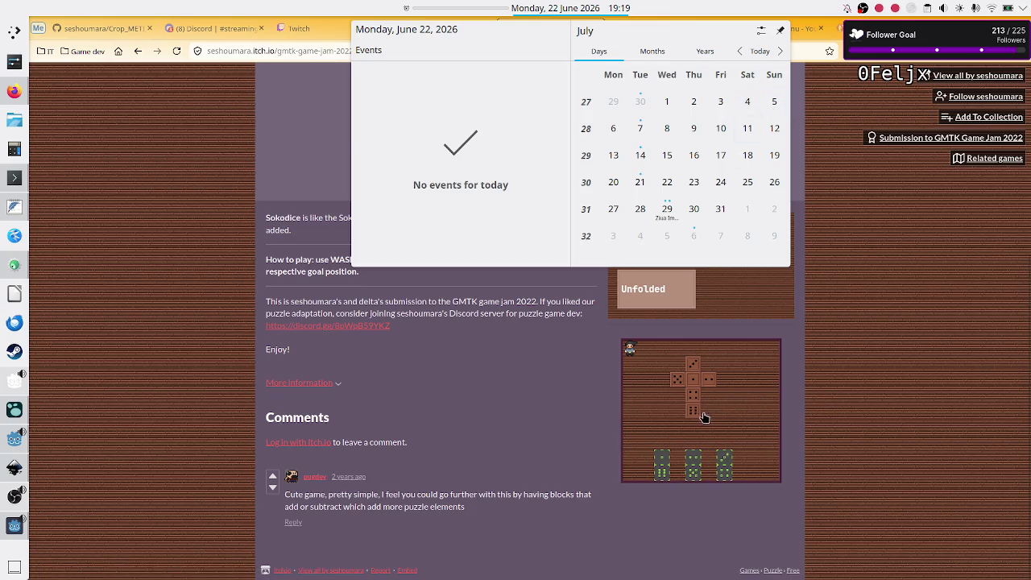
{"action": "left_click", "coordinate": [827, 408]}
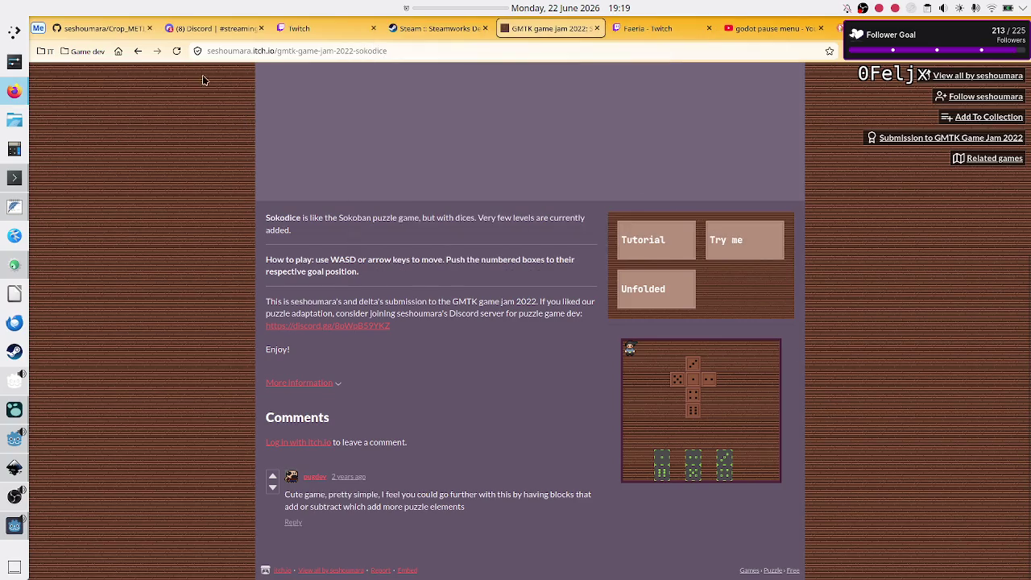
Go back to the developer's profile and open the Crop METI game page.
{"action": "left_click", "coordinate": [138, 51]}
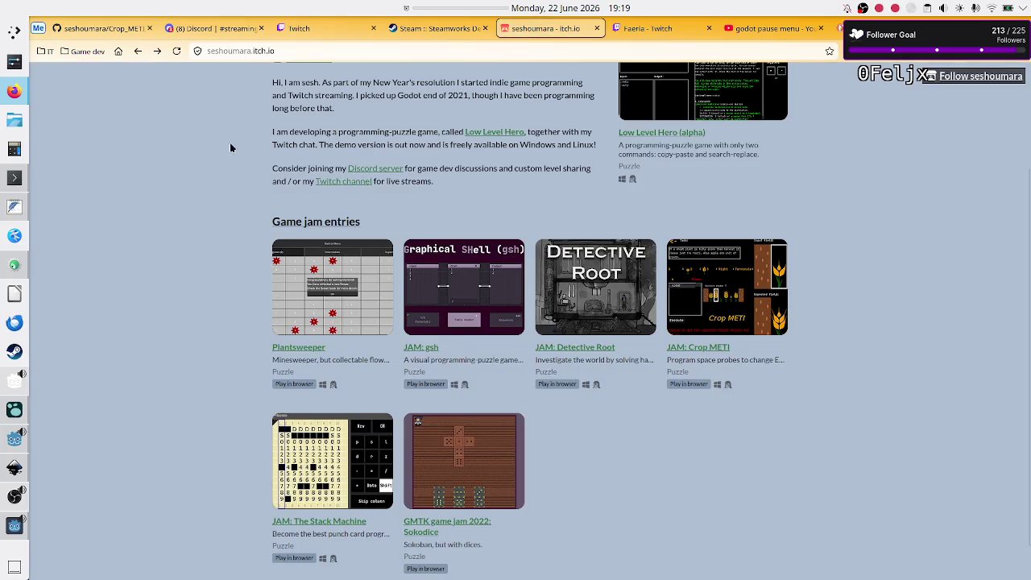
{"action": "scroll", "coordinate": [781, 307], "scroll_direction": "up", "scroll_amount": 3}
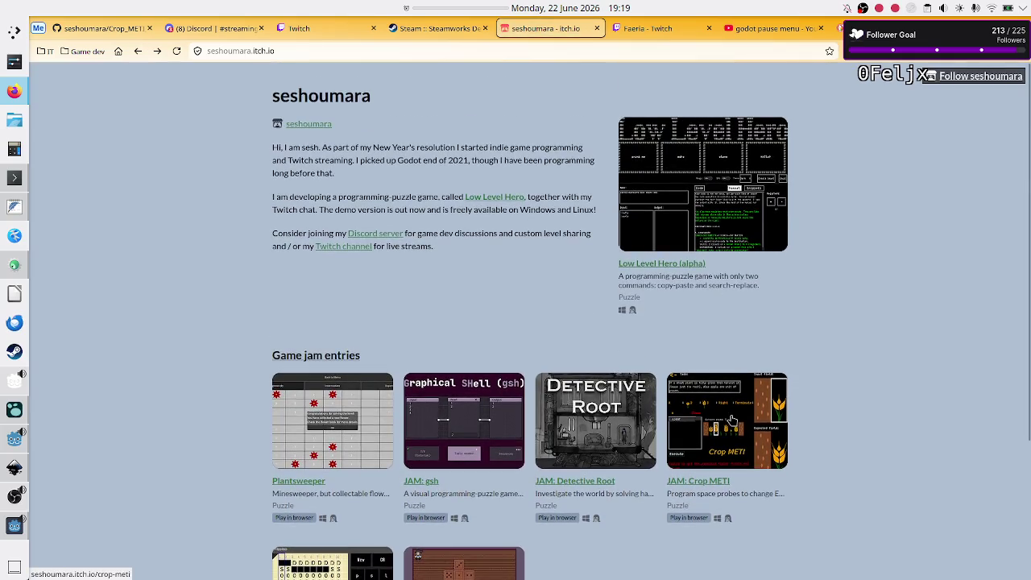
{"action": "left_click", "coordinate": [731, 419]}
{"action": "left_click", "coordinate": [534, 168]}
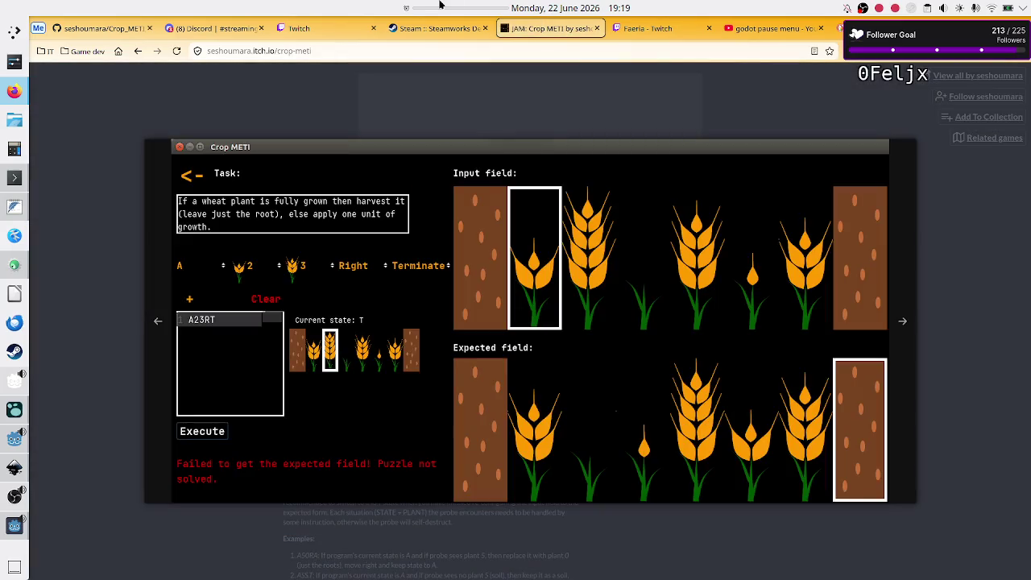
Check the Twitch and Discord tabs, then bring the Crop METI debug game forward.
{"action": "left_click", "coordinate": [339, 27]}
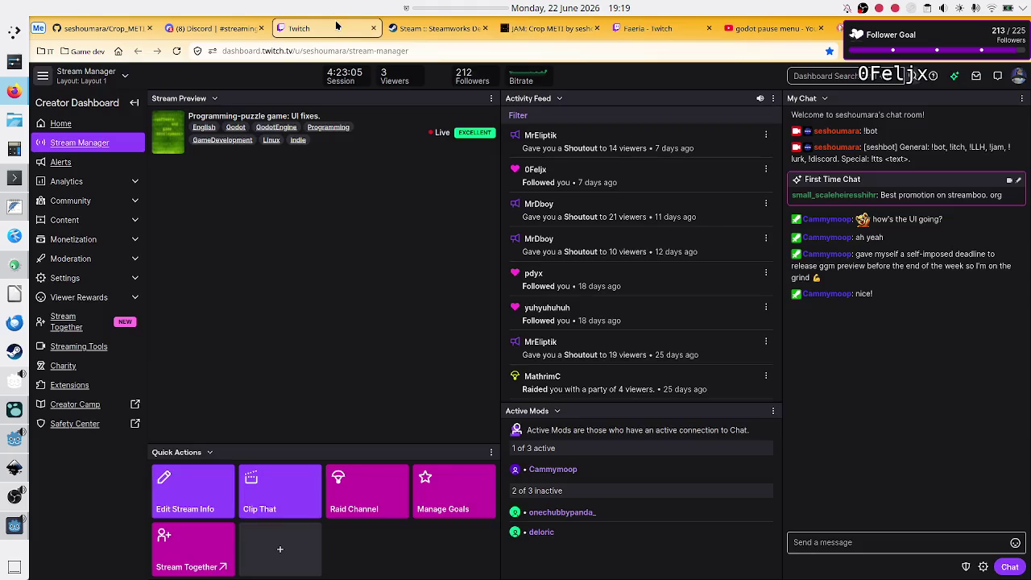
{"action": "left_click", "coordinate": [223, 29]}
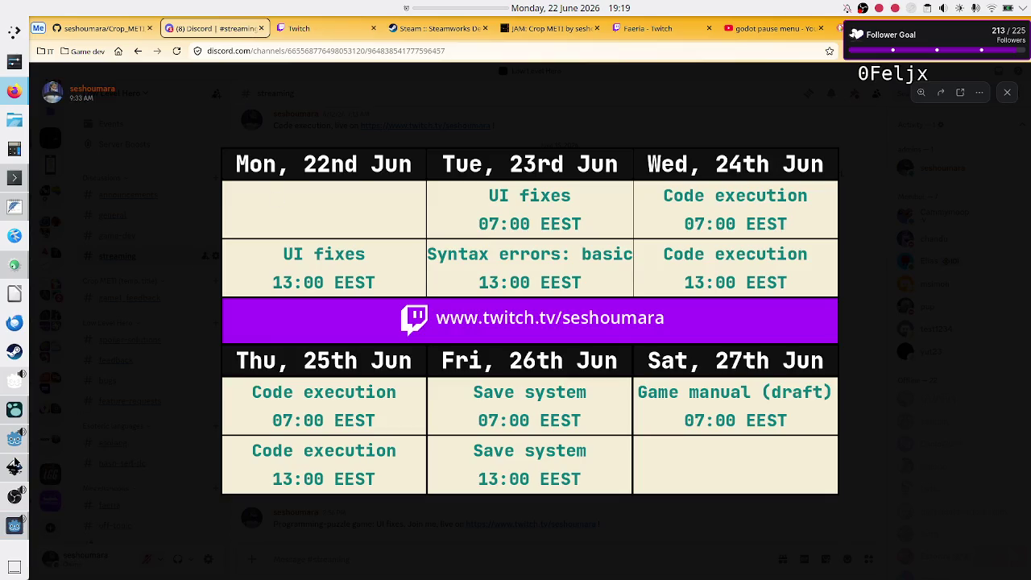
{"action": "left_click", "coordinate": [13, 526]}
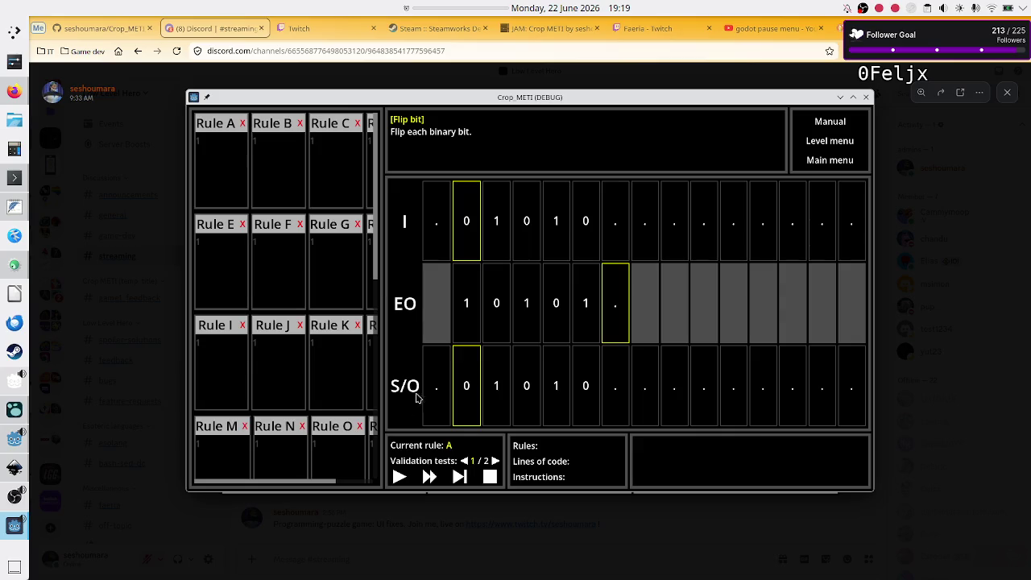
In the game, open Binary manipulation > Flip bit and click the Untitled Program 1 name, then return to Godot.
{"action": "left_click", "coordinate": [827, 147]}
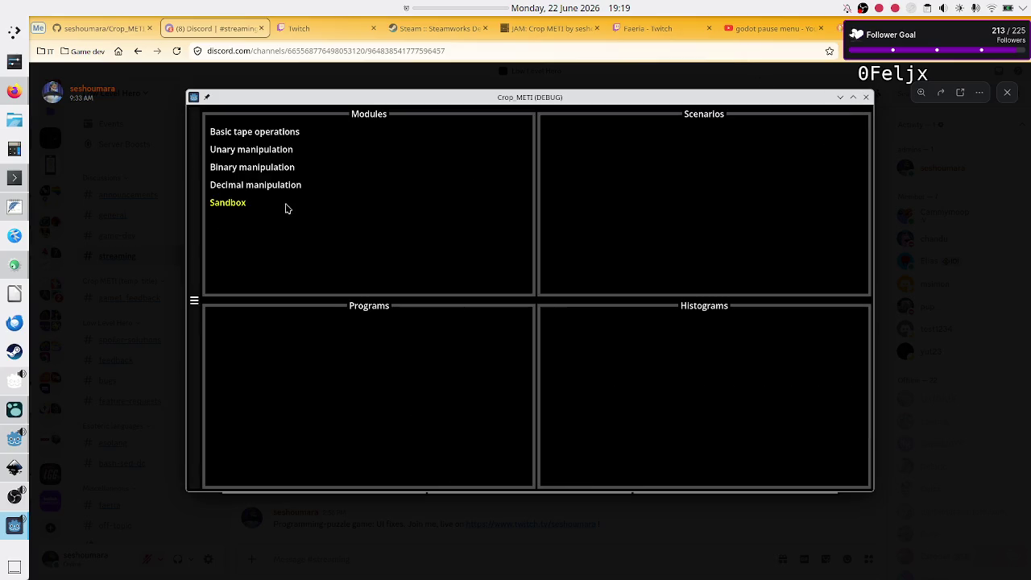
{"action": "left_click", "coordinate": [265, 166]}
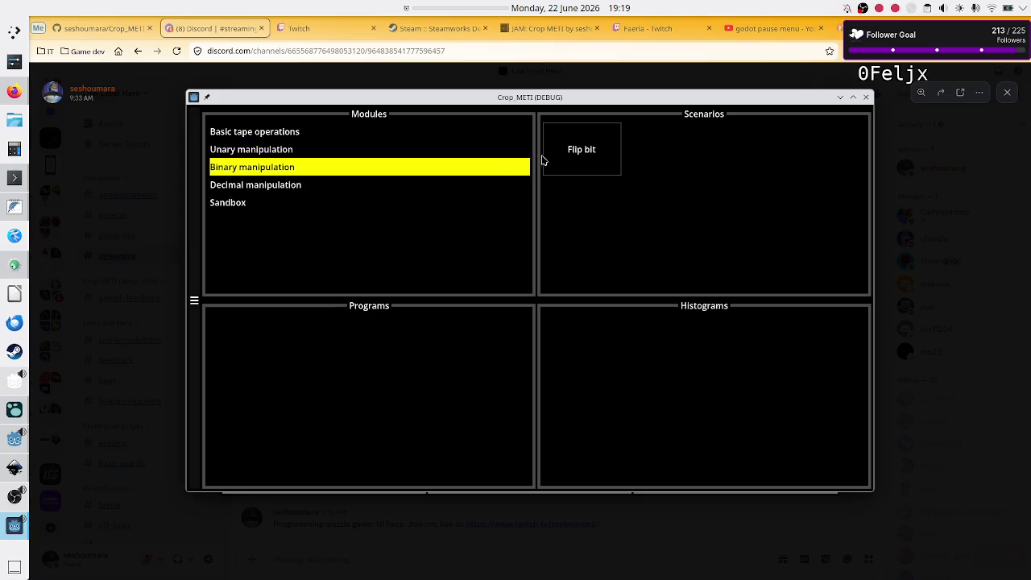
{"action": "left_click", "coordinate": [574, 163]}
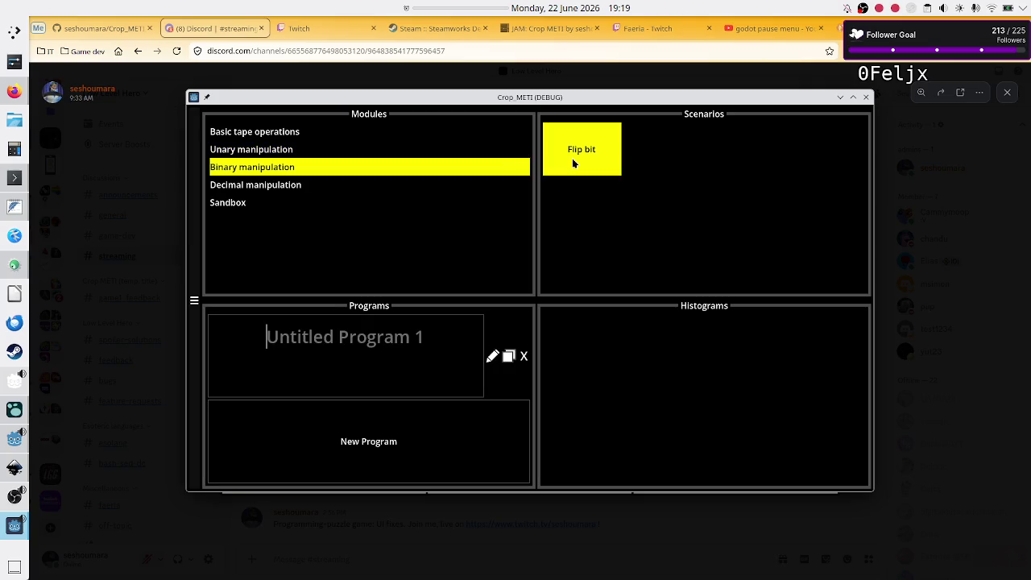
{"action": "left_click", "coordinate": [405, 354]}
{"action": "left_click", "coordinate": [350, 188]}
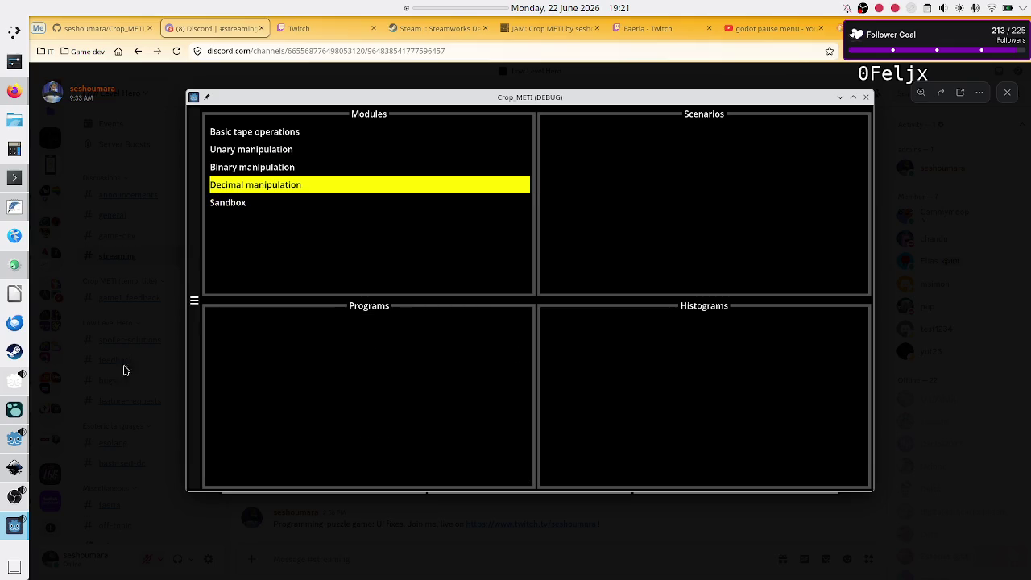
{"action": "left_click", "coordinate": [16, 445]}
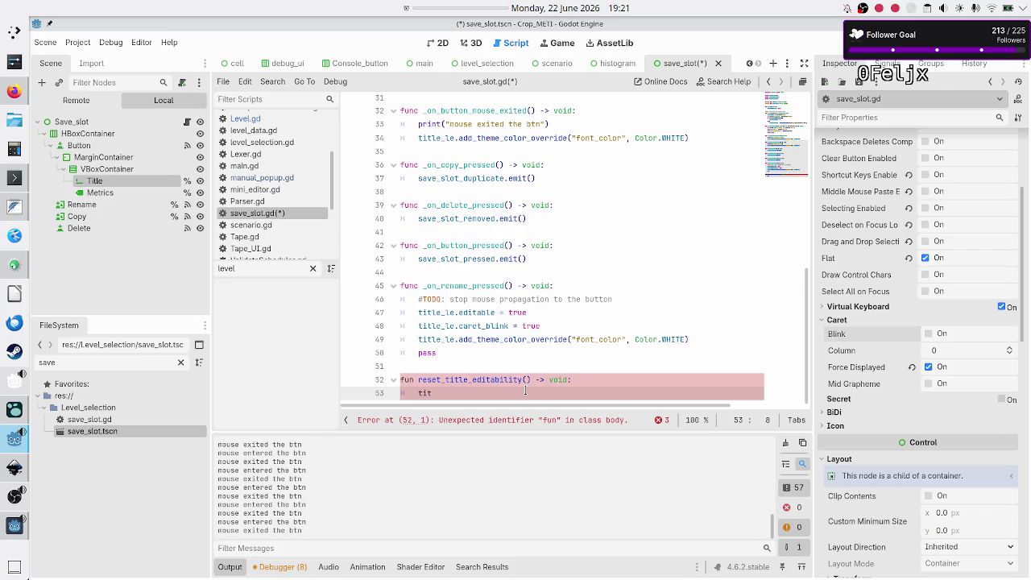
Fix the 'fun' typo to 'func' and complete the line title_le.editable = false.
{"action": "key", "text": "Up"}
{"action": "key", "text": "ctrl+Left"}
{"action": "key", "text": "Left"}
{"action": "type", "text": "c"}
{"action": "key", "text": "Down"}
{"action": "key", "text": "End"}
{"action": "type", "text": "l"}
{"action": "key", "text": "Return"}
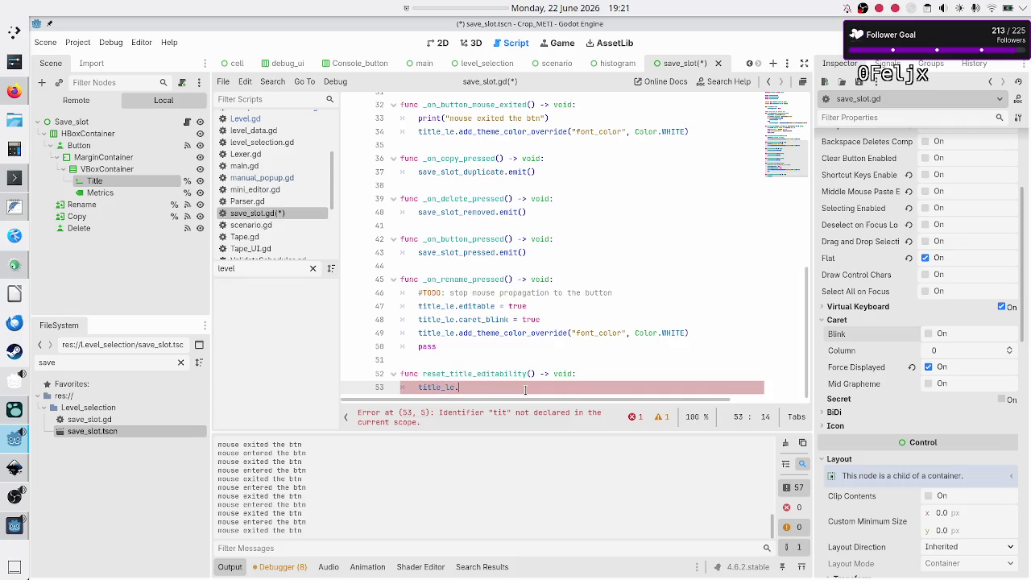
{"action": "type", "text": "e"}
{"action": "key", "text": "Return"}
{"action": "type", "text": "= false"}
{"action": "key", "text": "Return"}
Add the caret_blink line to reset_title_editability with its value changed to false.
{"action": "key", "text": "Up"}
{"action": "key", "text": "Up"}
{"action": "key", "text": "Up"}
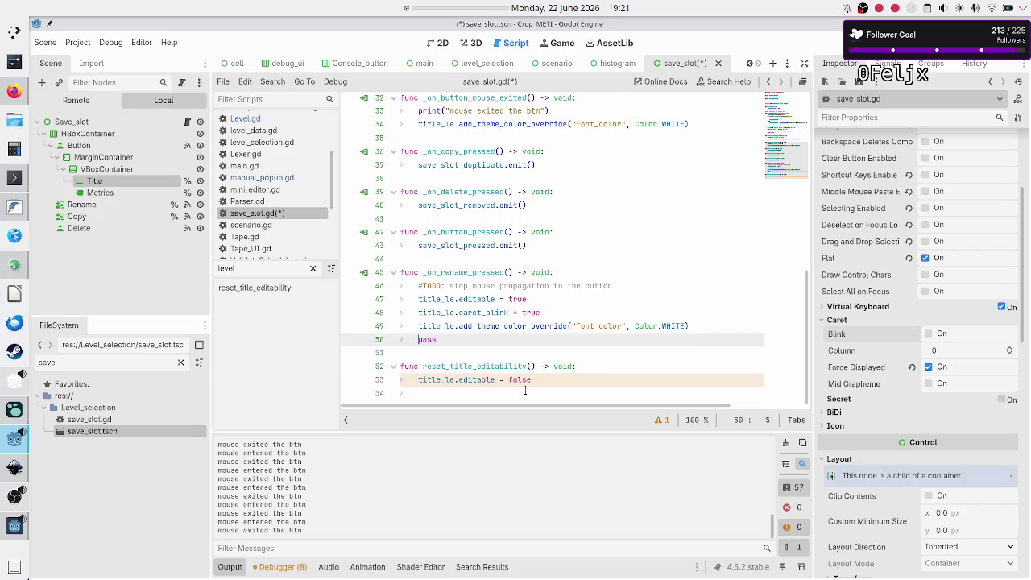
{"action": "key", "text": "Up"}
{"action": "key", "text": "Up"}
{"action": "key", "text": "shift+End"}
{"action": "key", "text": "ctrl+c"}
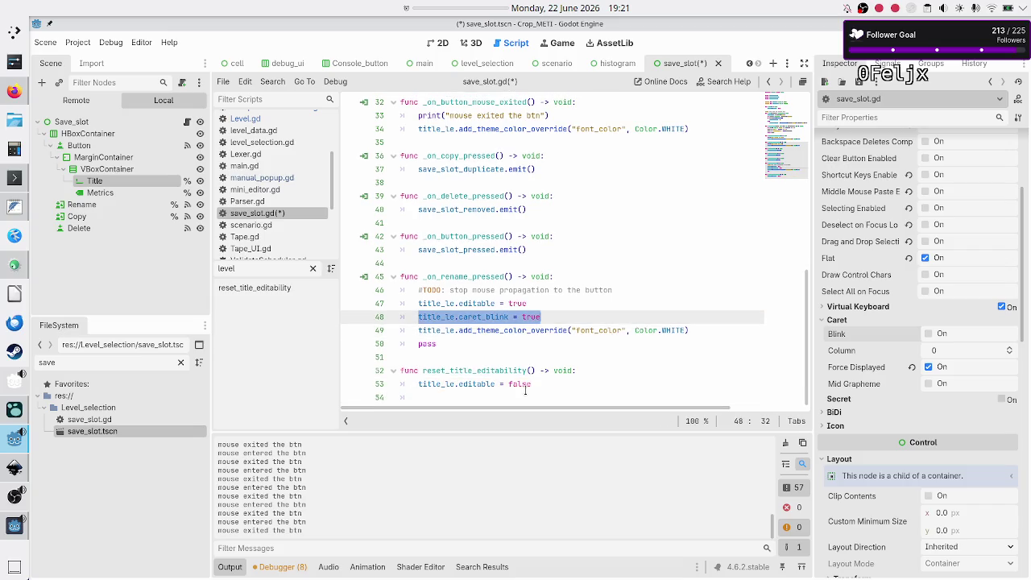
{"action": "key", "text": "Down"}
{"action": "key", "text": "Down"}
{"action": "key", "text": "Down"}
{"action": "key", "text": "ctrl+v"}
{"action": "key", "text": "BackSpace"}
{"action": "key", "text": "BackSpace"}
{"action": "key", "text": "BackSpace"}
{"action": "type", "text": "fal"}
Select the font color override line and scroll through the rename handlers.
{"action": "key", "text": "Up"}
{"action": "key", "text": "Up"}
{"action": "key", "text": "Up"}
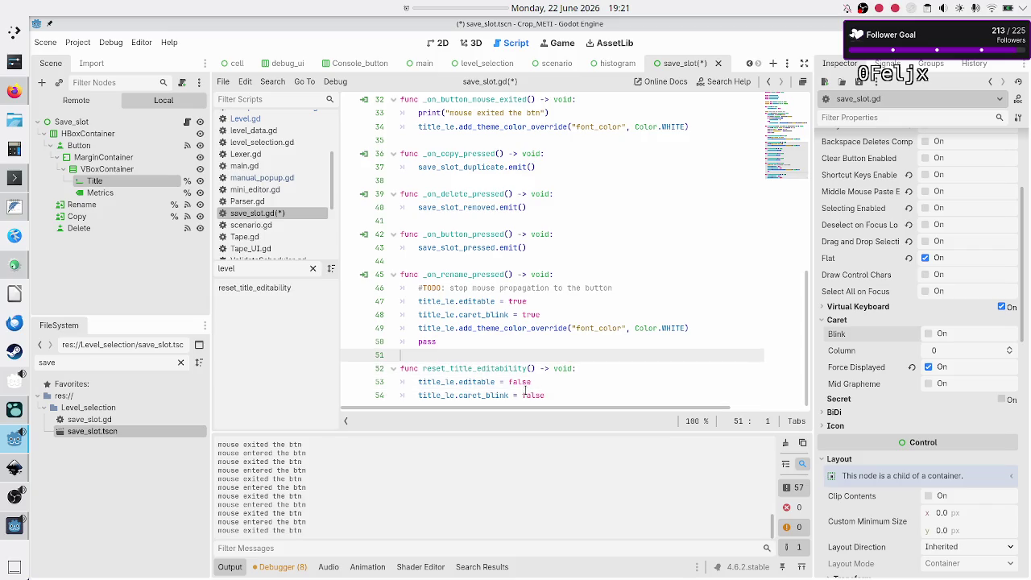
{"action": "key", "text": "Home"}
{"action": "key", "text": "shift+End"}
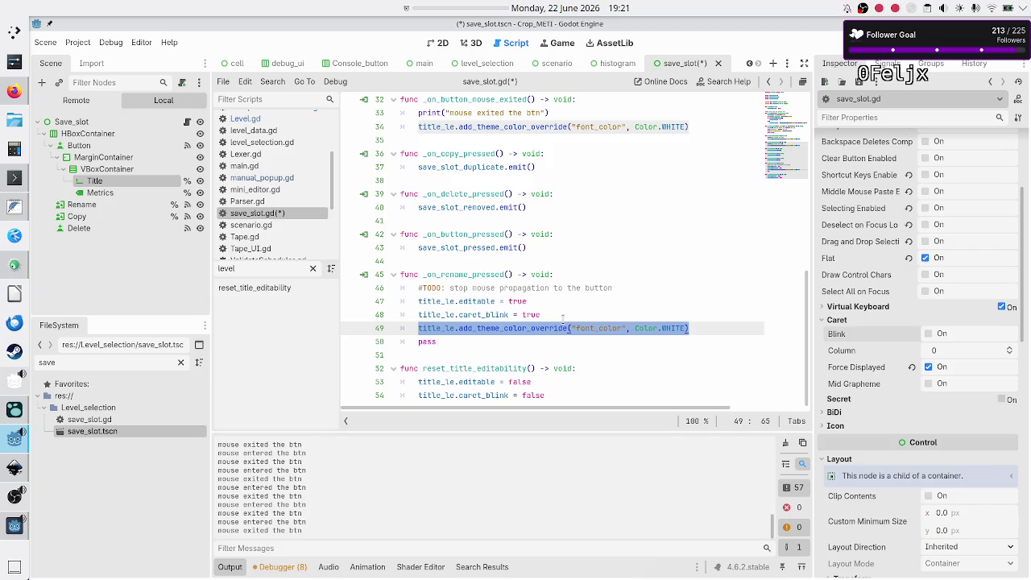
{"action": "scroll", "coordinate": [573, 179], "scroll_direction": "up", "scroll_amount": 4}
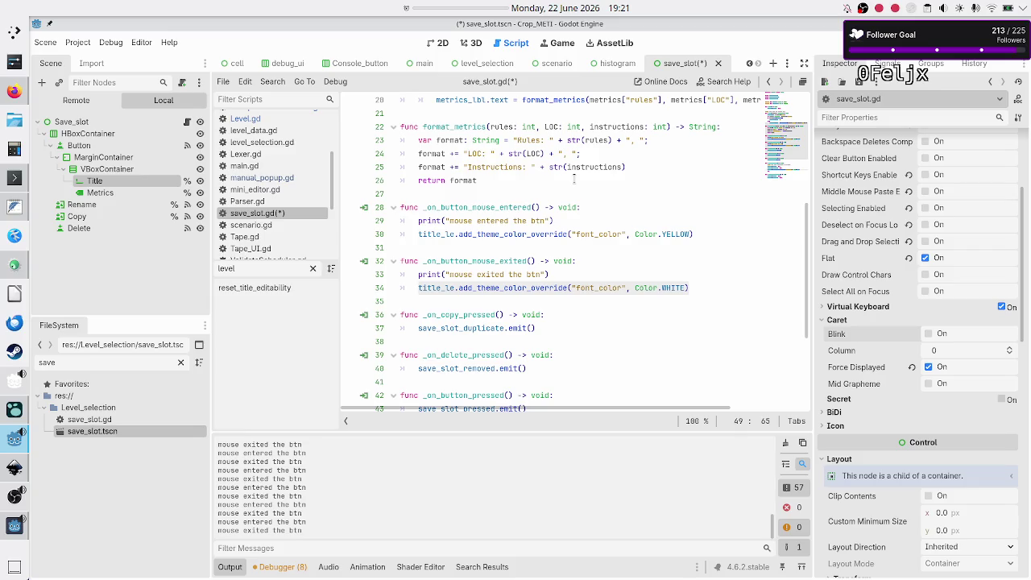
{"action": "scroll", "coordinate": [573, 179], "scroll_direction": "down", "scroll_amount": 4}
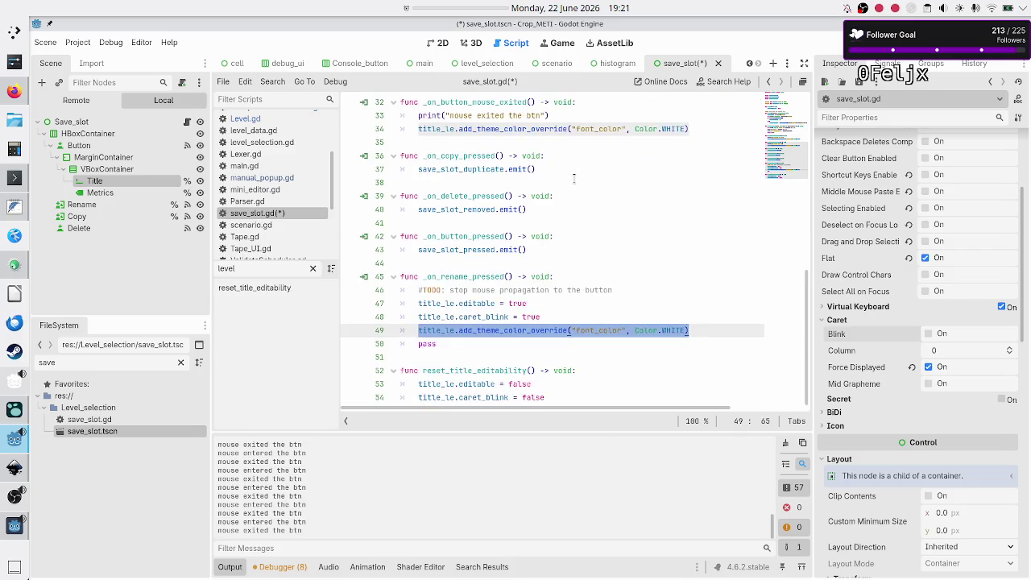
{"action": "left_click", "coordinate": [570, 394]}
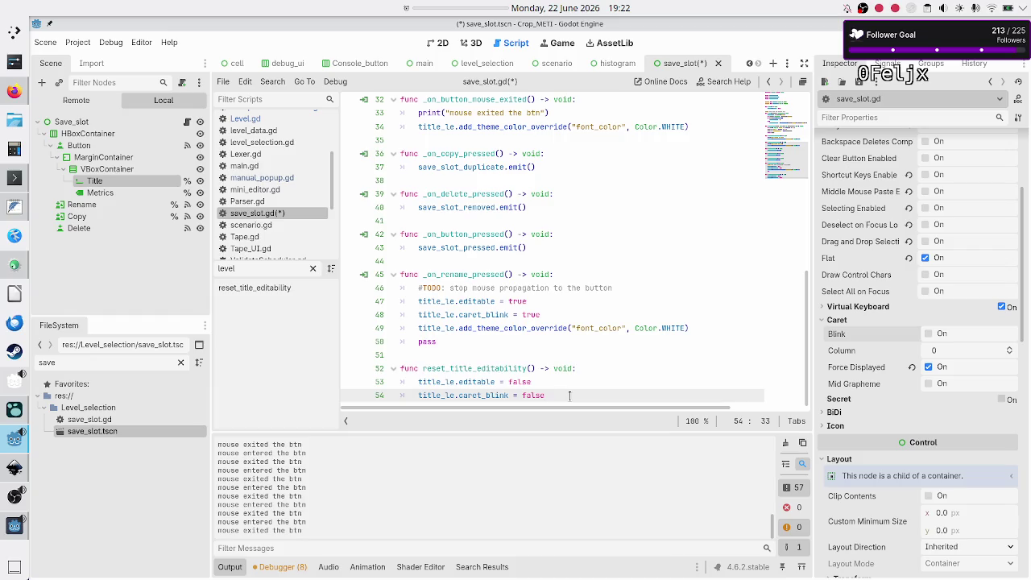
{"action": "scroll", "coordinate": [598, 342], "scroll_direction": "up", "scroll_amount": 1}
{"action": "scroll", "coordinate": [598, 346], "scroll_direction": "down", "scroll_amount": 1}
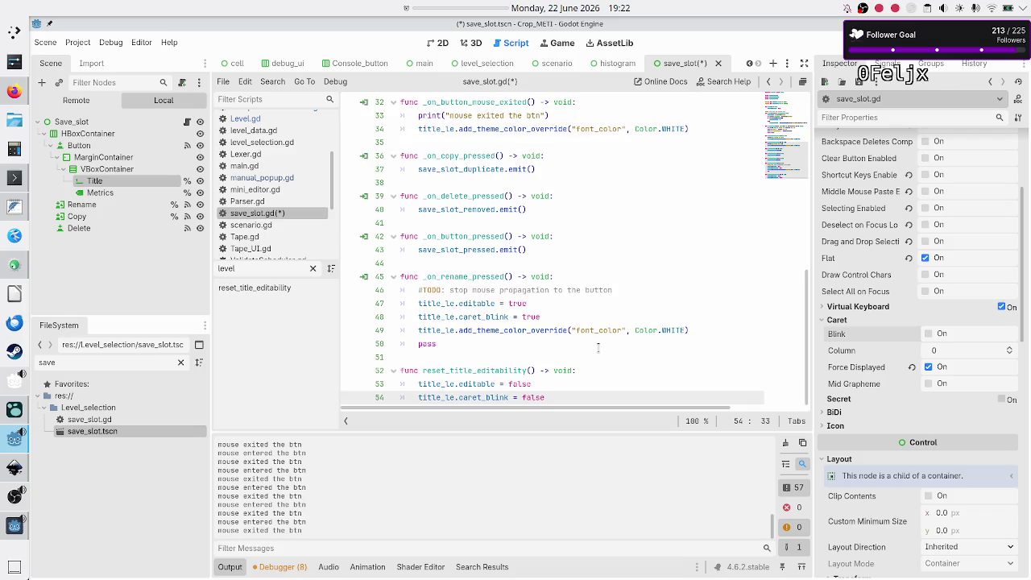
{"action": "scroll", "coordinate": [597, 347], "scroll_direction": "up", "scroll_amount": 3}
{"action": "scroll", "coordinate": [597, 346], "scroll_direction": "down", "scroll_amount": 2}
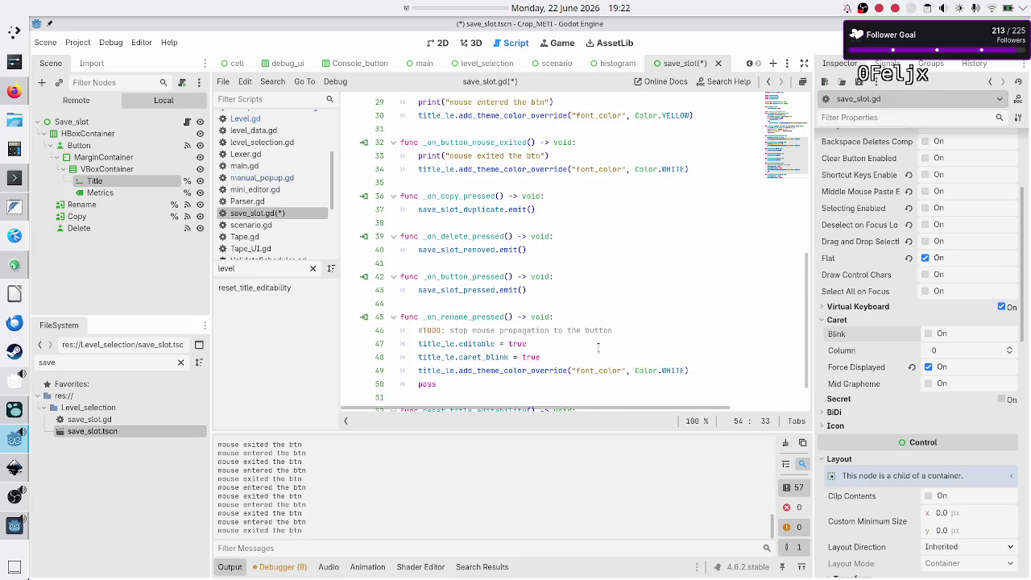
{"action": "scroll", "coordinate": [598, 347], "scroll_direction": "up", "scroll_amount": 1}
{"action": "scroll", "coordinate": [597, 347], "scroll_direction": "down", "scroll_amount": 2}
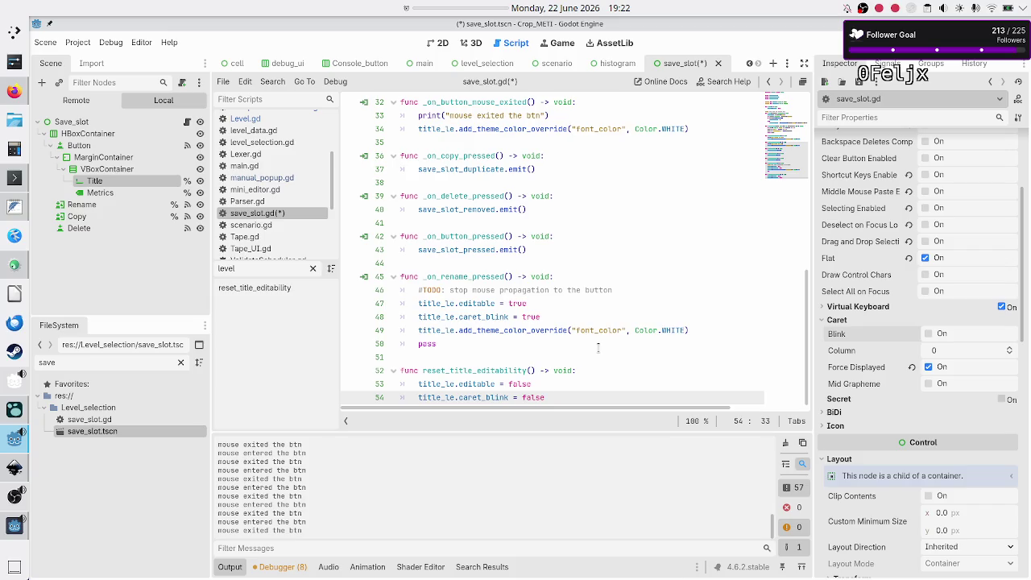
{"action": "scroll", "coordinate": [598, 347], "scroll_direction": "up", "scroll_amount": 10}
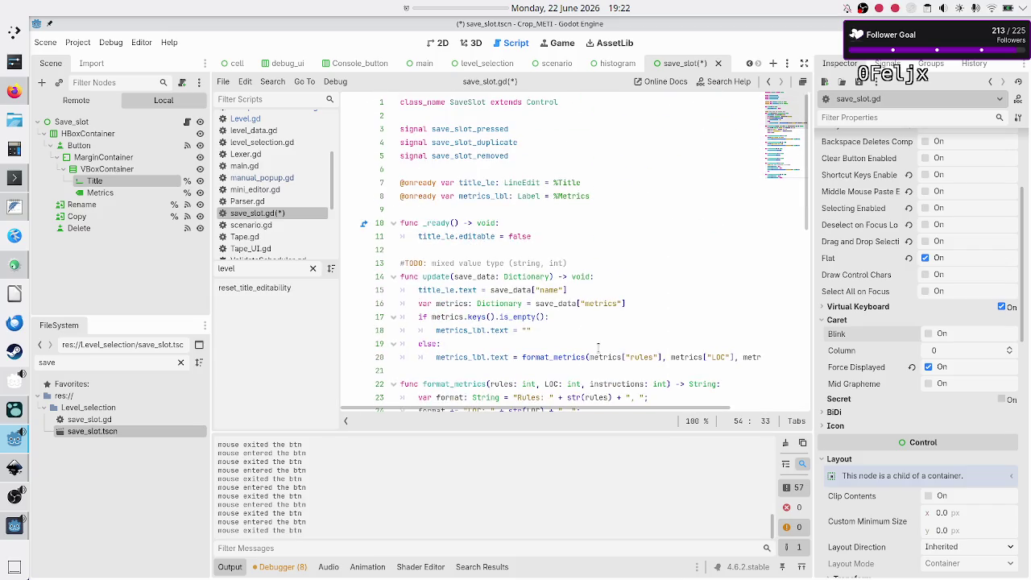
Replace line 11's editable = false with a reset_title_editability() call via autocomplete.
{"action": "left_click", "coordinate": [578, 231]}
{"action": "key", "text": "BackSpace"}
{"action": "key", "text": "BackSpace"}
{"action": "key", "text": "BackSpace"}
{"action": "key", "text": "BackSpace"}
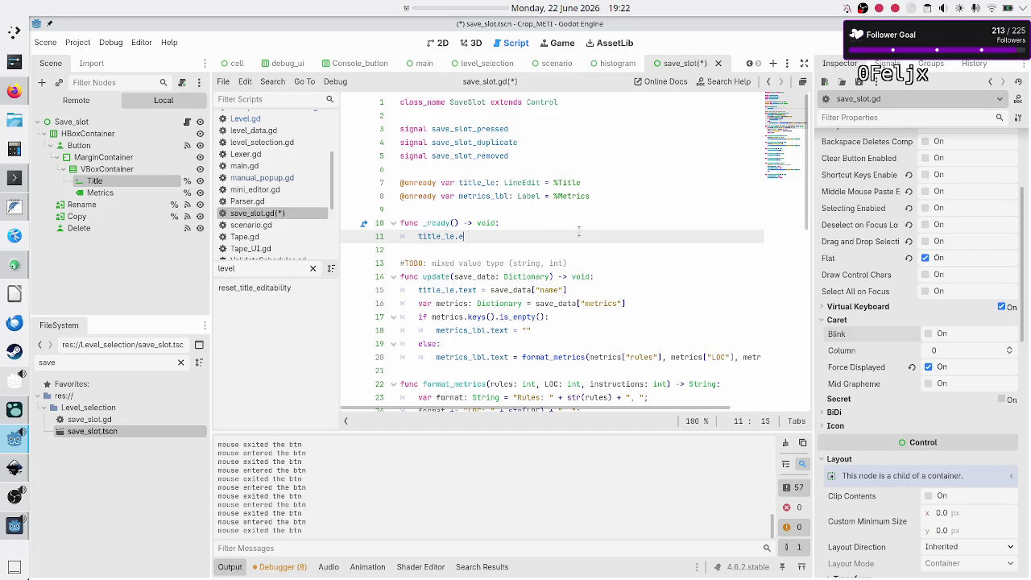
{"action": "type", "text": "reset"}
{"action": "key", "text": "Return"}
{"action": "key", "text": "Down"}
{"action": "key", "text": "Down"}
{"action": "key", "text": "Home"}
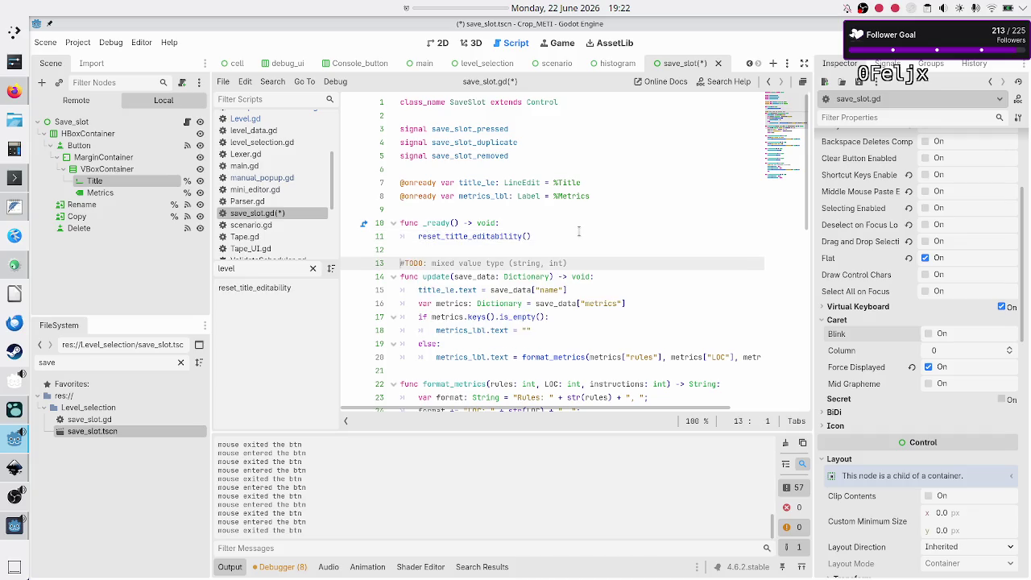
{"action": "key", "text": "Down"}
{"action": "key", "text": "Down"}
{"action": "key", "text": "Down"}
{"action": "key", "text": "Down"}
{"action": "key", "text": "Down"}
{"action": "key", "text": "Down"}
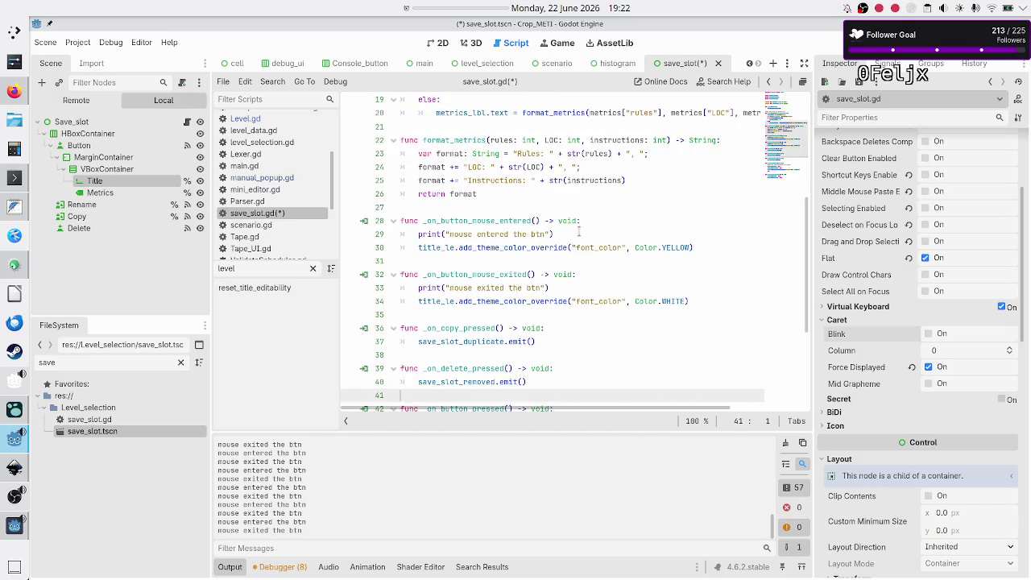
{"action": "key", "text": "Down"}
{"action": "key", "text": "Down"}
{"action": "key", "text": "Down"}
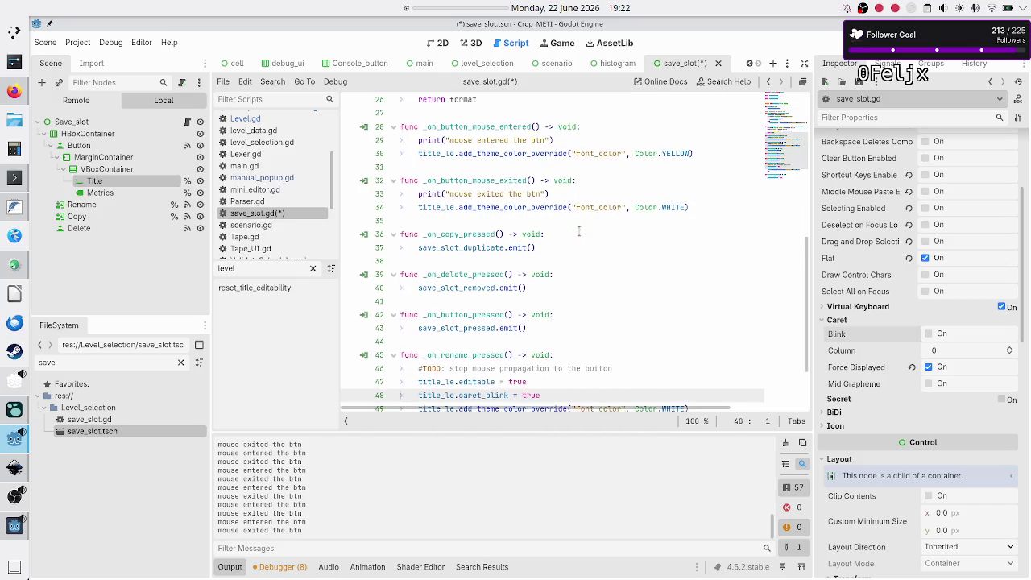
{"action": "key", "text": "Up"}
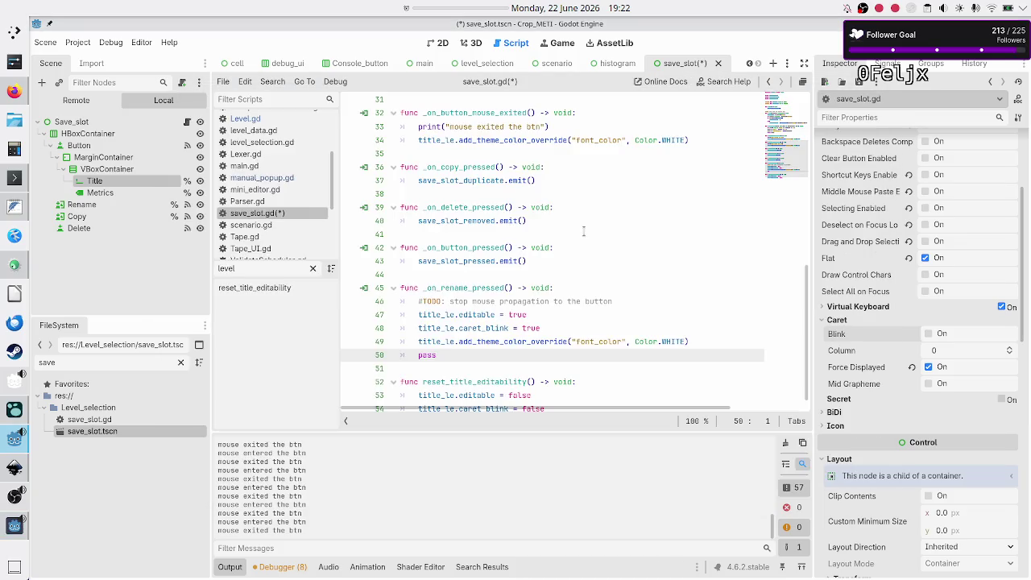
Save save_slot.gd, run it, and test caret placement in the Flip bit program's name.
{"action": "left_click", "coordinate": [627, 235]}
{"action": "key", "text": "ctrl+s"}
{"action": "key", "text": "F5"}
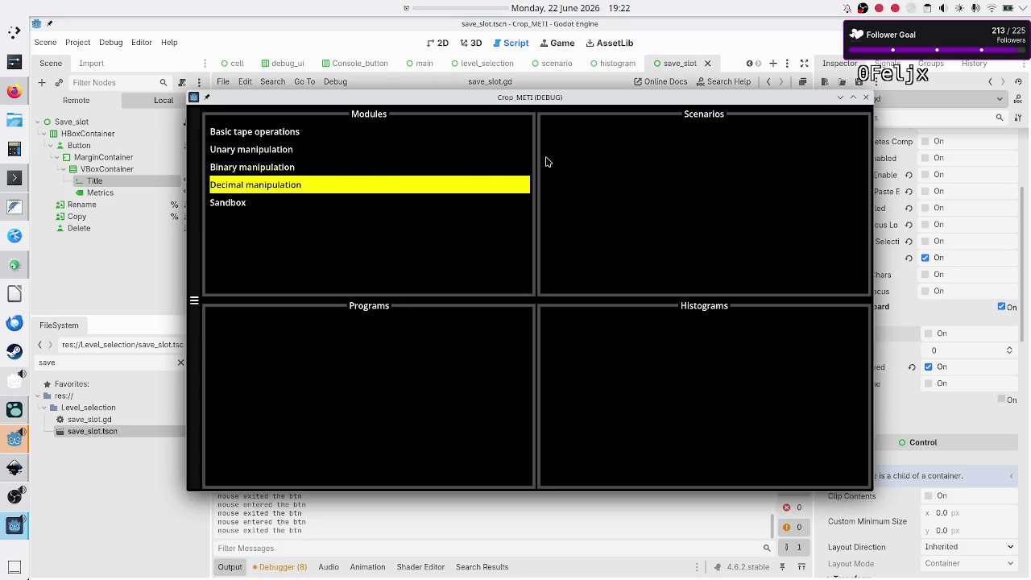
{"action": "left_click", "coordinate": [385, 169]}
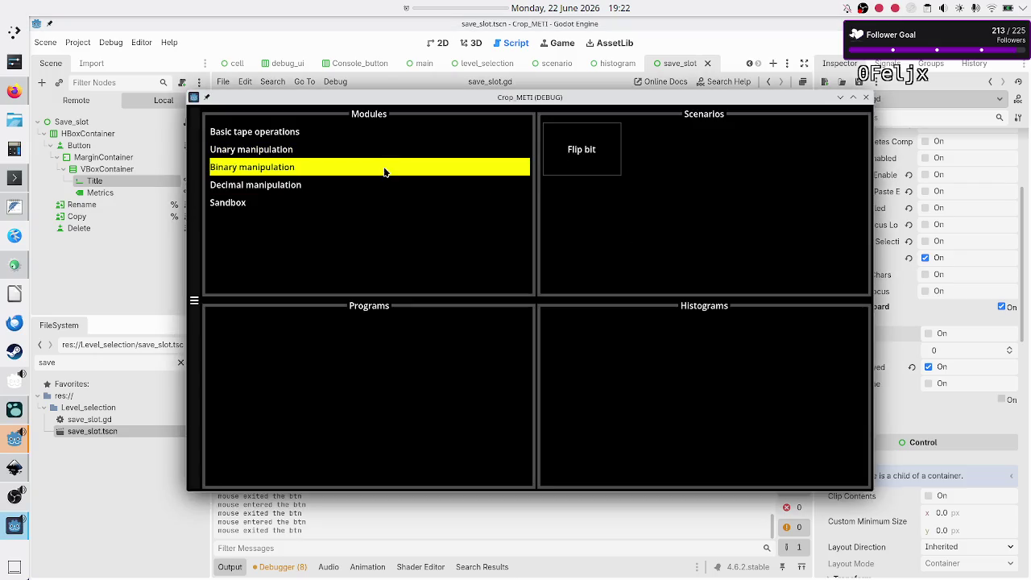
{"action": "left_click", "coordinate": [575, 159]}
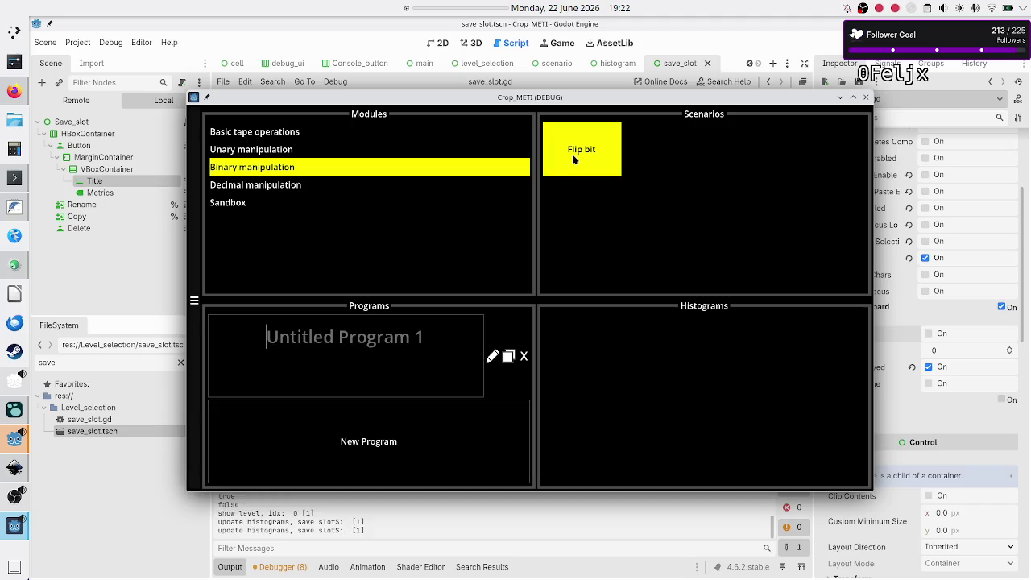
{"action": "left_click", "coordinate": [396, 344]}
{"action": "left_click", "coordinate": [414, 347]}
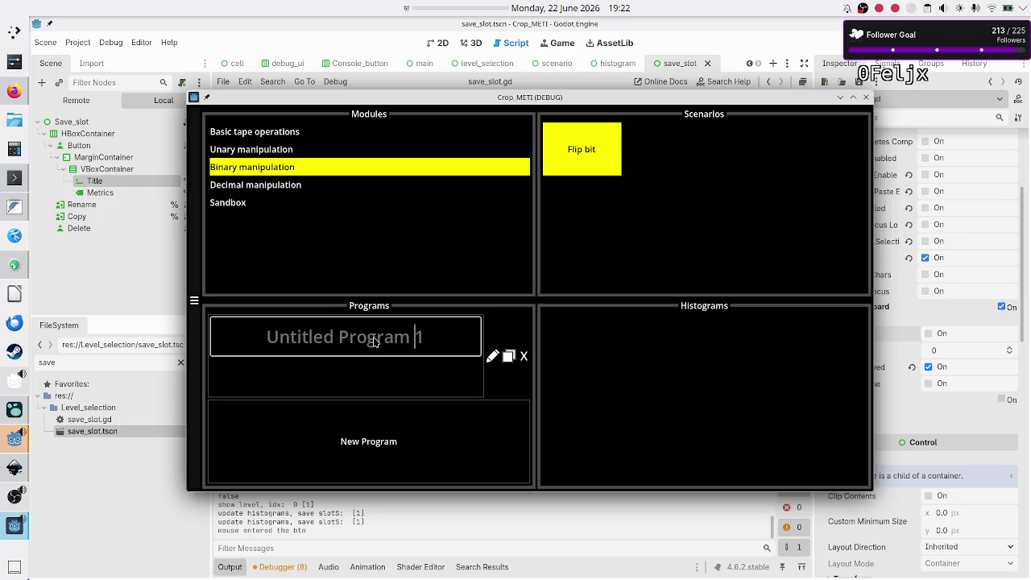
{"action": "left_click", "coordinate": [373, 342]}
{"action": "left_click", "coordinate": [355, 342]}
{"action": "left_click", "coordinate": [325, 342]}
{"action": "left_click", "coordinate": [434, 345]}
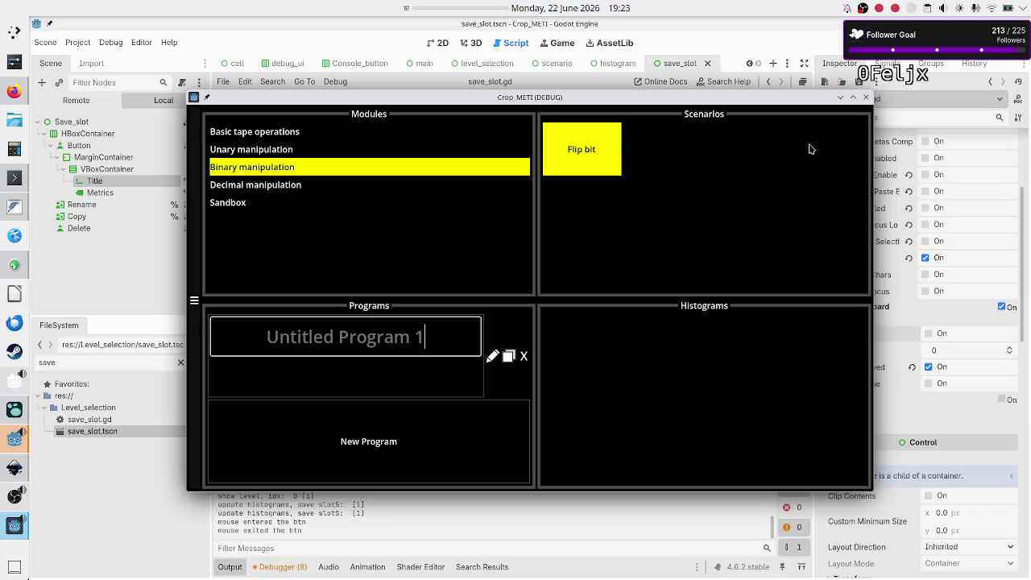
{"action": "left_click", "coordinate": [867, 98]}
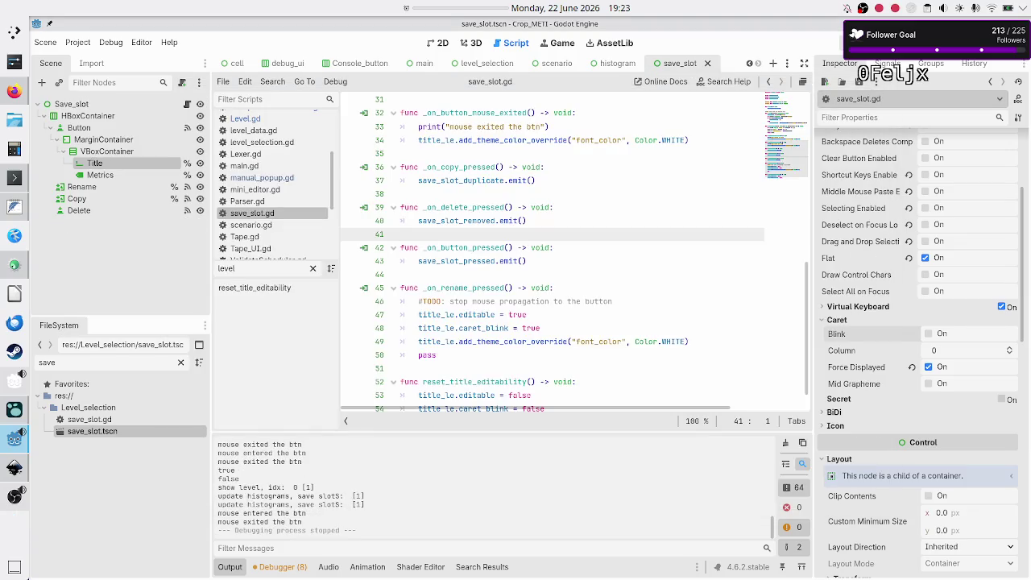
Relaunch, add a new Flip bit program, click into its name field, and close the game.
{"action": "key", "text": "F5"}
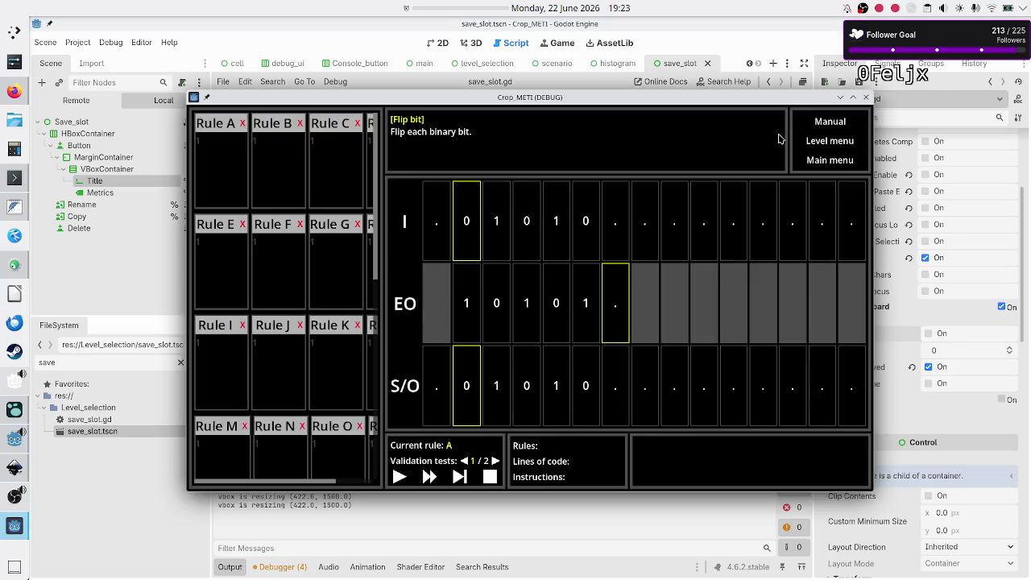
{"action": "left_click", "coordinate": [810, 138]}
{"action": "left_click", "coordinate": [279, 169]}
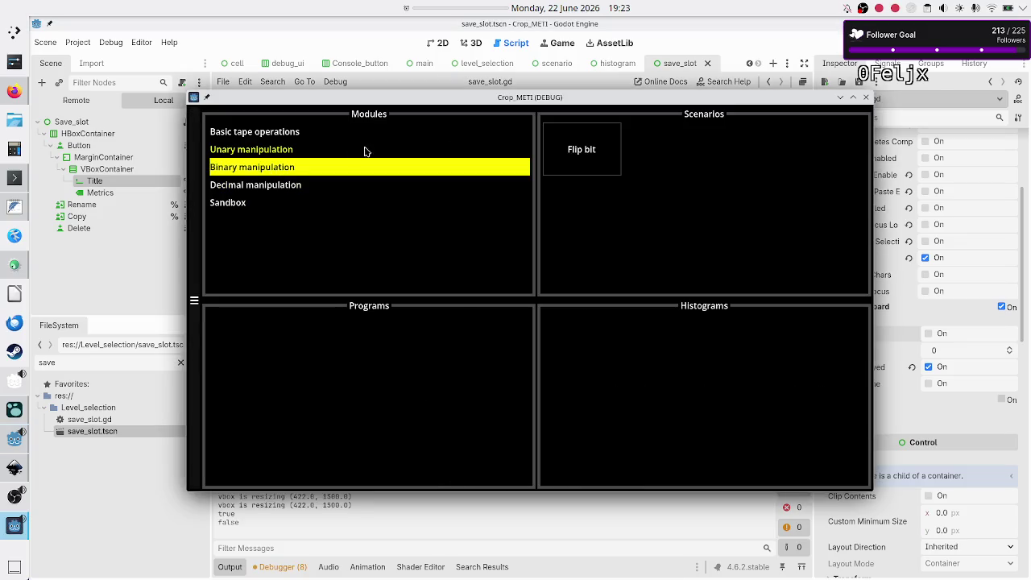
{"action": "left_click", "coordinate": [611, 155]}
{"action": "left_click", "coordinate": [403, 410]}
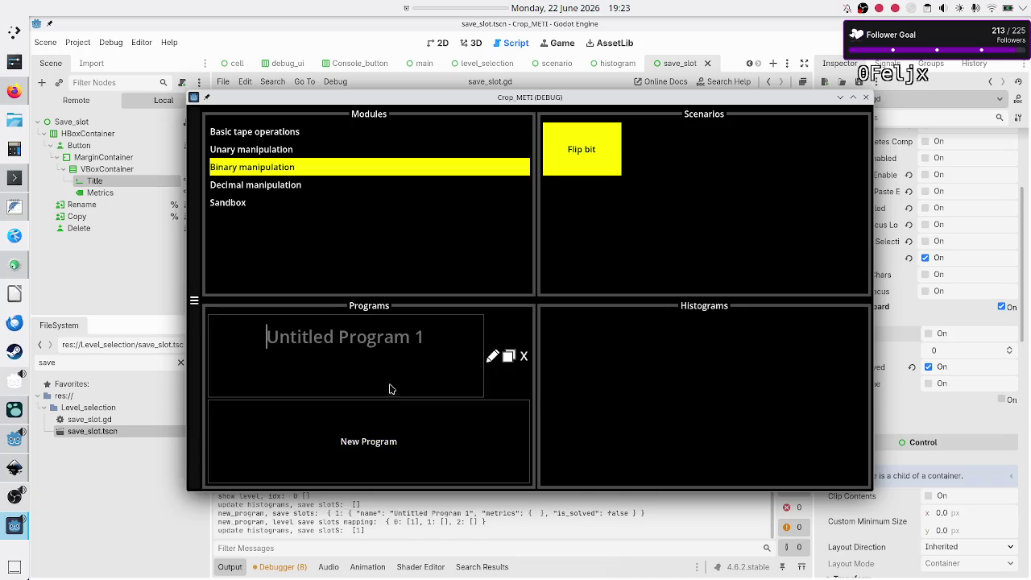
{"action": "left_click", "coordinate": [349, 345]}
{"action": "left_click", "coordinate": [366, 345]}
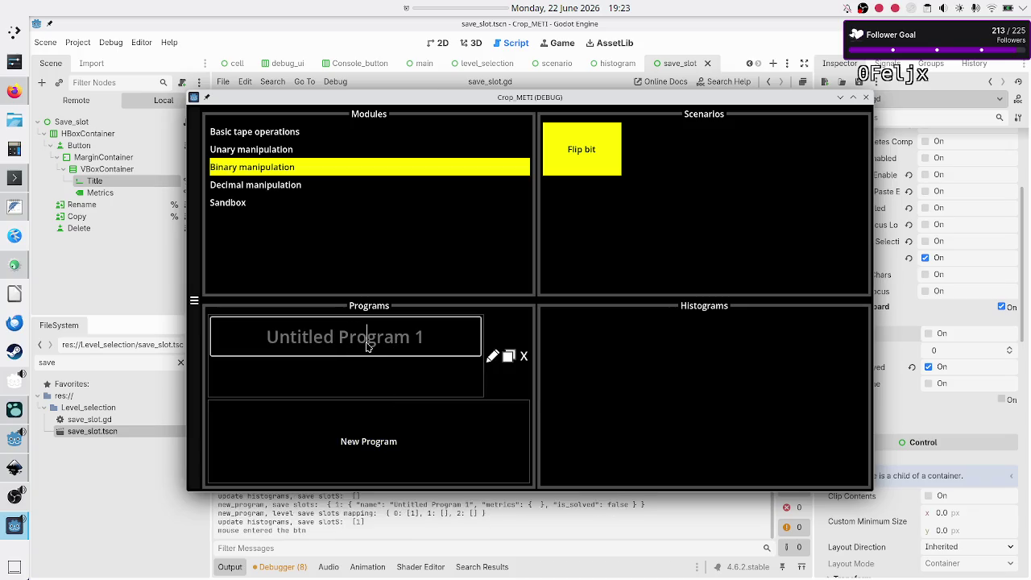
{"action": "left_click", "coordinate": [865, 97]}
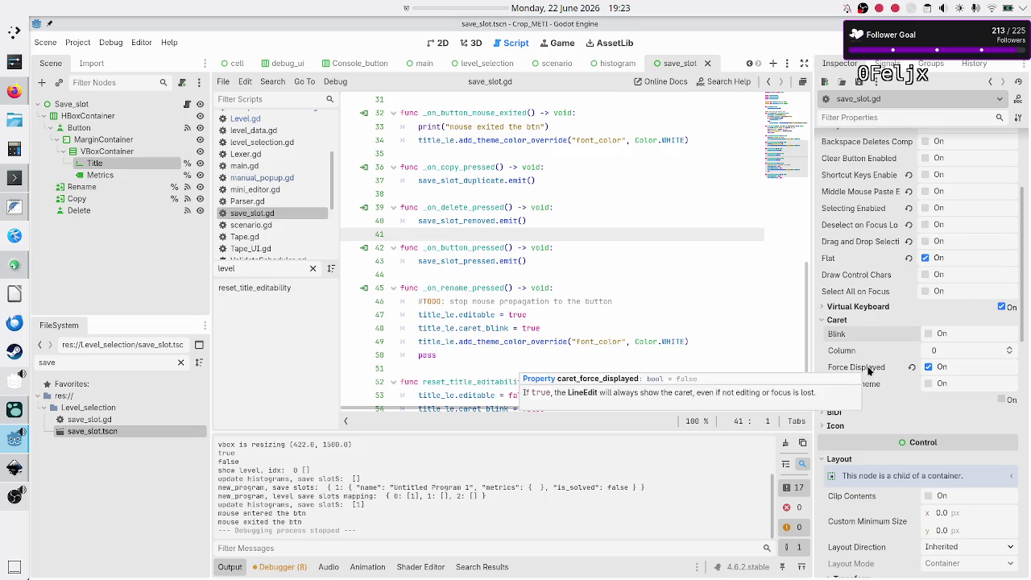
Revert the Title's Force Displayed caret and add title_le.caret_force_displayed = false to reset_title_editability.
{"action": "left_click", "coordinate": [912, 367]}
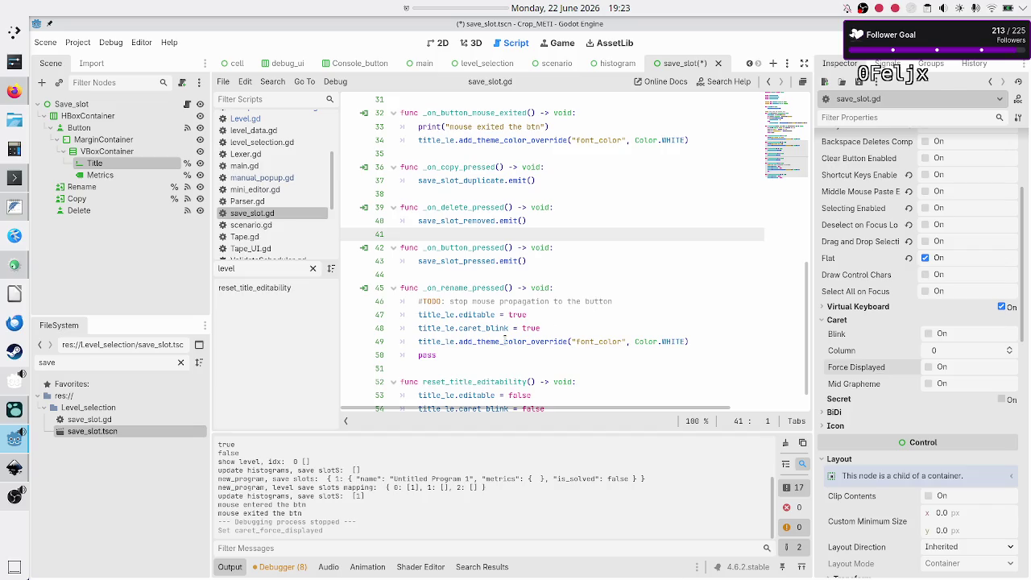
{"action": "scroll", "coordinate": [505, 339], "scroll_direction": "down", "scroll_amount": 2}
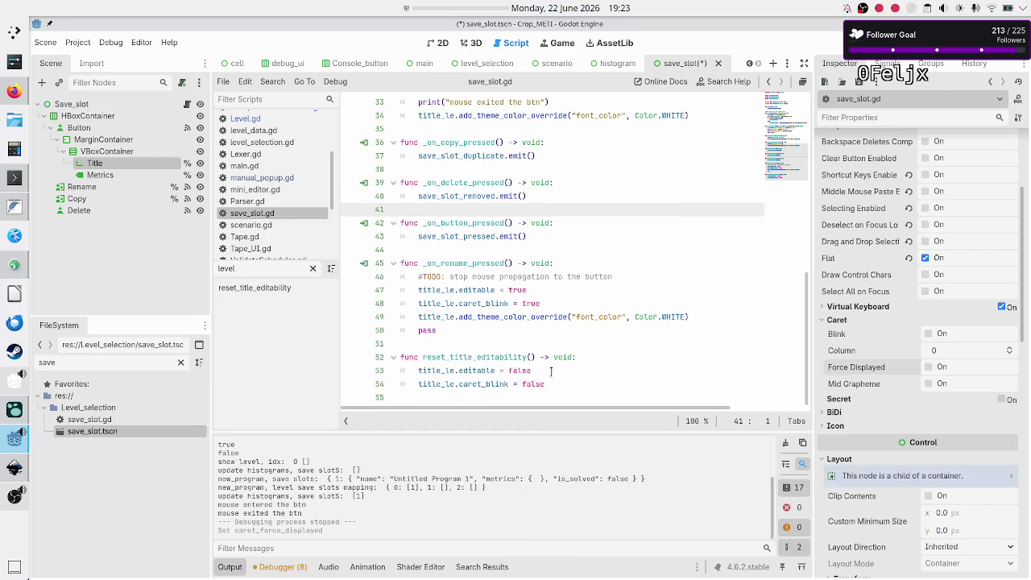
{"action": "left_click", "coordinate": [550, 370]}
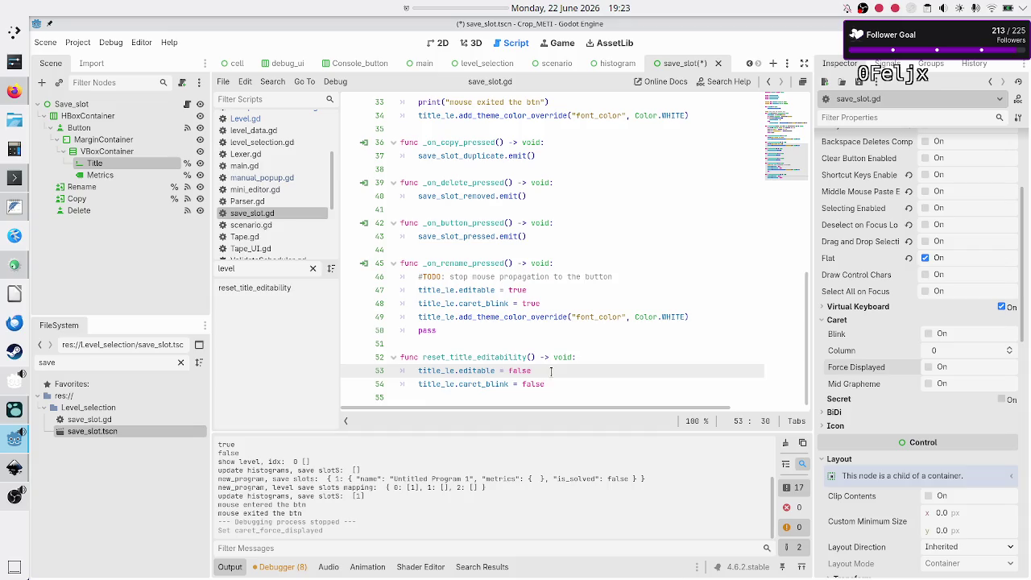
{"action": "key", "text": "Return"}
{"action": "type", "text": "title_le"}
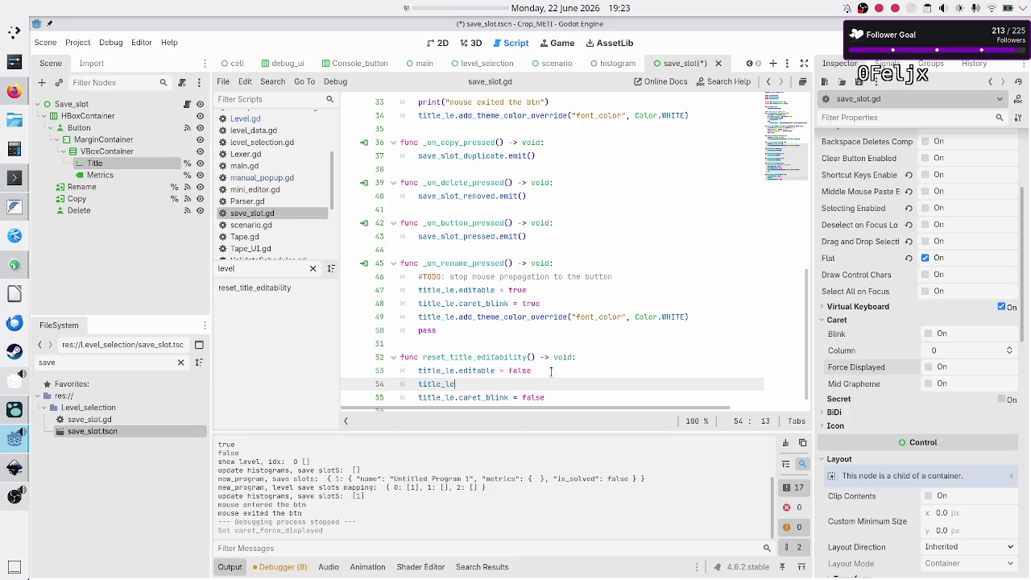
{"action": "type", "text": ".cate"}
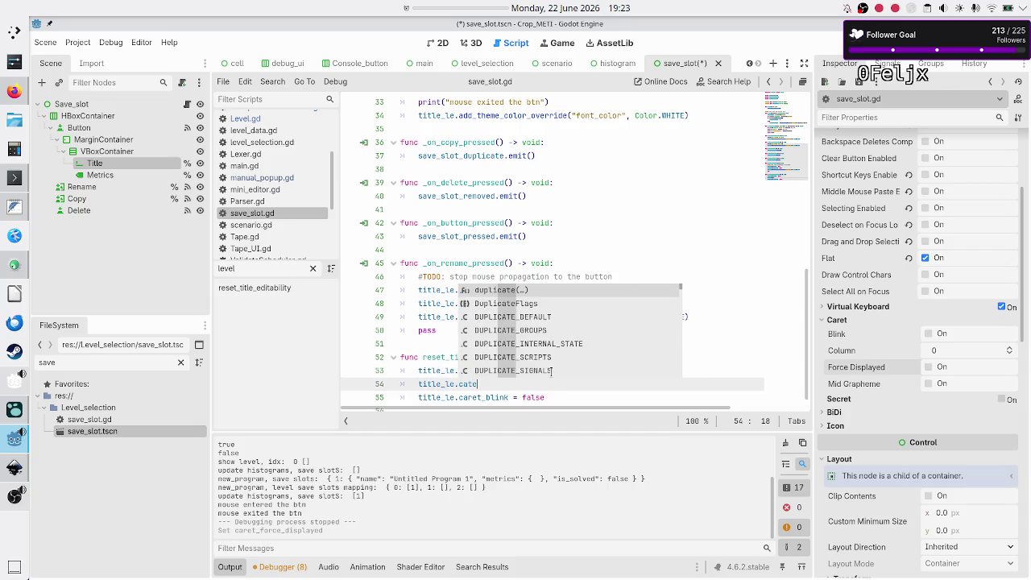
{"action": "key", "text": "BackSpace"}
{"action": "key", "text": "BackSpace"}
{"action": "type", "text": "ret_fo"}
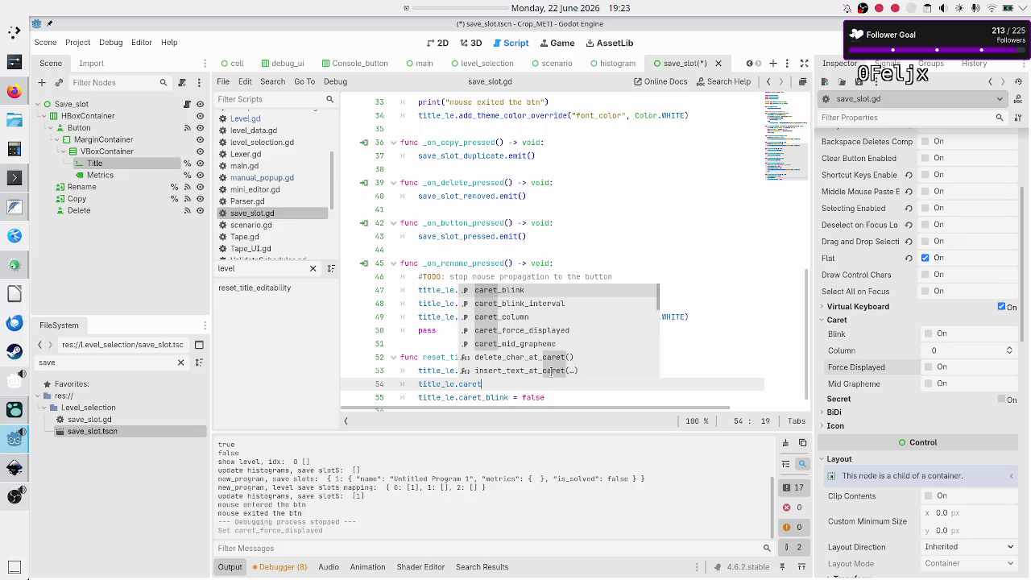
{"action": "key", "text": "Return"}
{"action": "type", "text": "= false"}
Copy that line into _on_rename_pressed with caret_force_displayed set to true.
{"action": "key", "text": "Down"}
{"action": "key", "text": "Up"}
{"action": "key", "text": "Home"}
{"action": "key", "text": "shift+End"}
{"action": "key", "text": "ctrl+c"}
{"action": "key", "text": "End"}
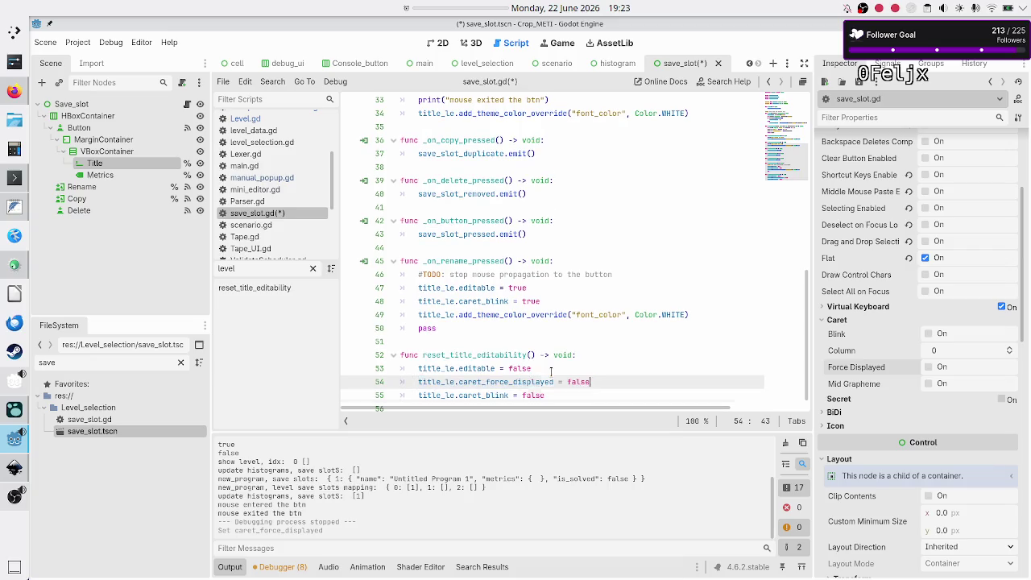
{"action": "key", "text": "Up"}
{"action": "key", "text": "Up"}
{"action": "key", "text": "Up"}
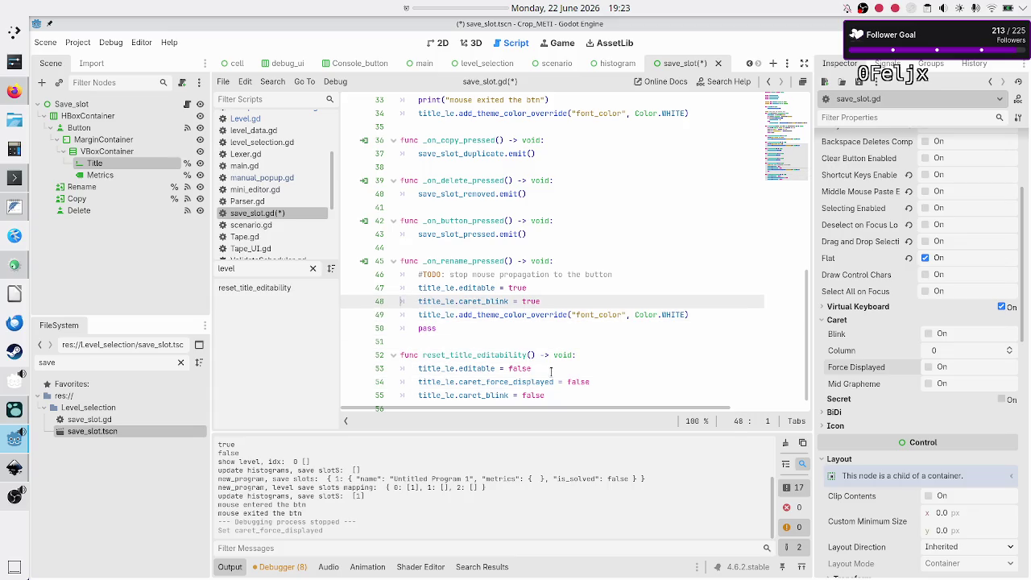
{"action": "key", "text": "Left"}
{"action": "key", "text": "Return"}
{"action": "key", "text": "ctrl+v"}
{"action": "key", "text": "BackSpace"}
{"action": "key", "text": "BackSpace"}
{"action": "key", "text": "BackSpace"}
{"action": "type", "text": "tru"}
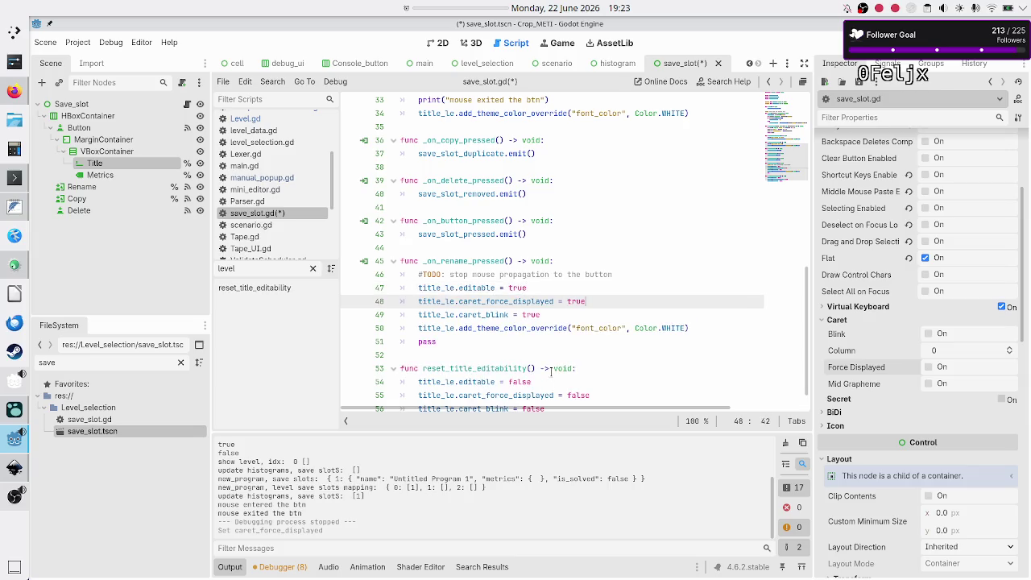
{"action": "key", "text": "Down"}
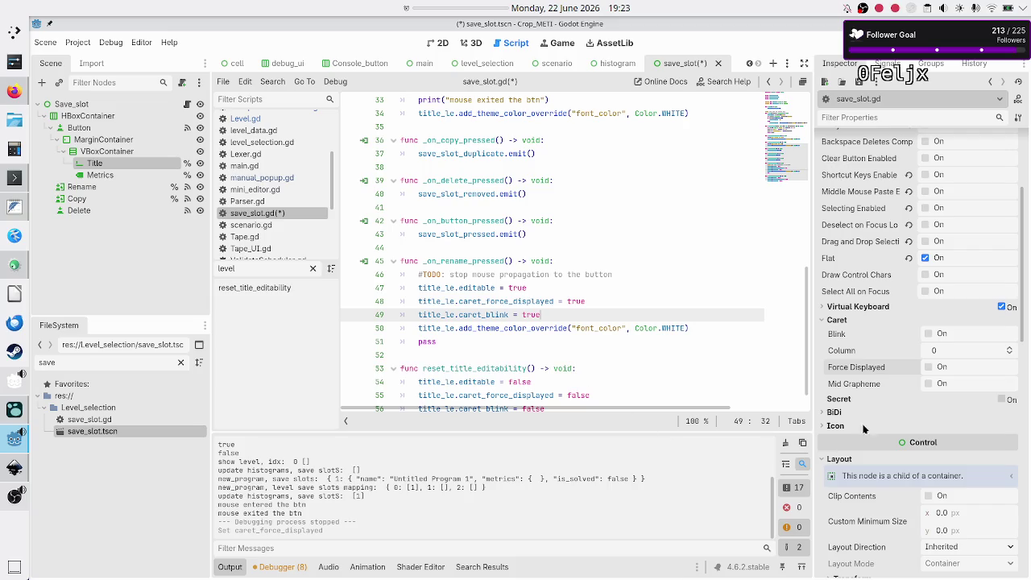
Expand the Title's style overrides and make the Normal style an empty style box.
{"action": "scroll", "coordinate": [886, 428], "scroll_direction": "down", "scroll_amount": 10}
{"action": "scroll", "coordinate": [886, 428], "scroll_direction": "down", "scroll_amount": 4}
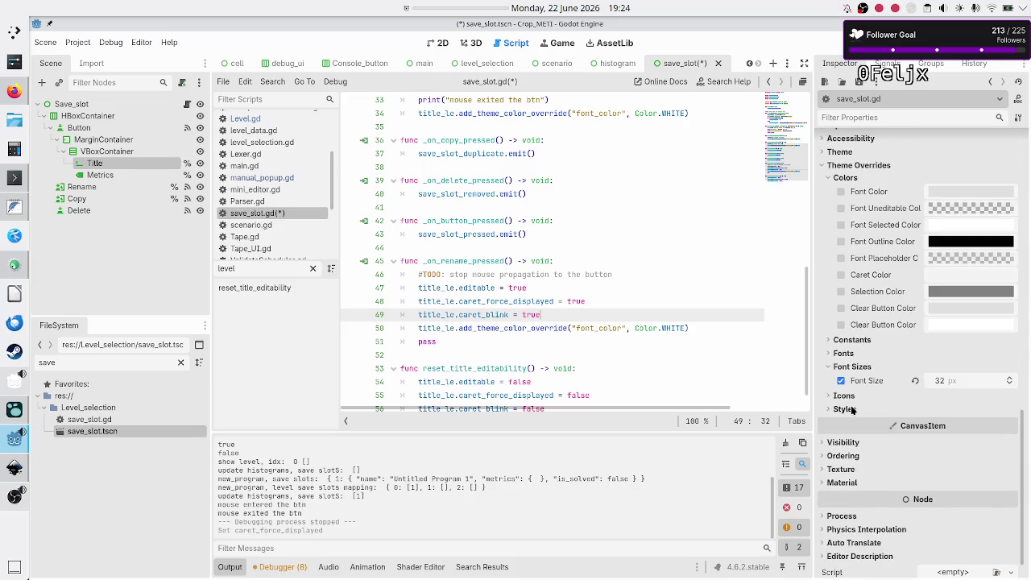
{"action": "left_click", "coordinate": [851, 409]}
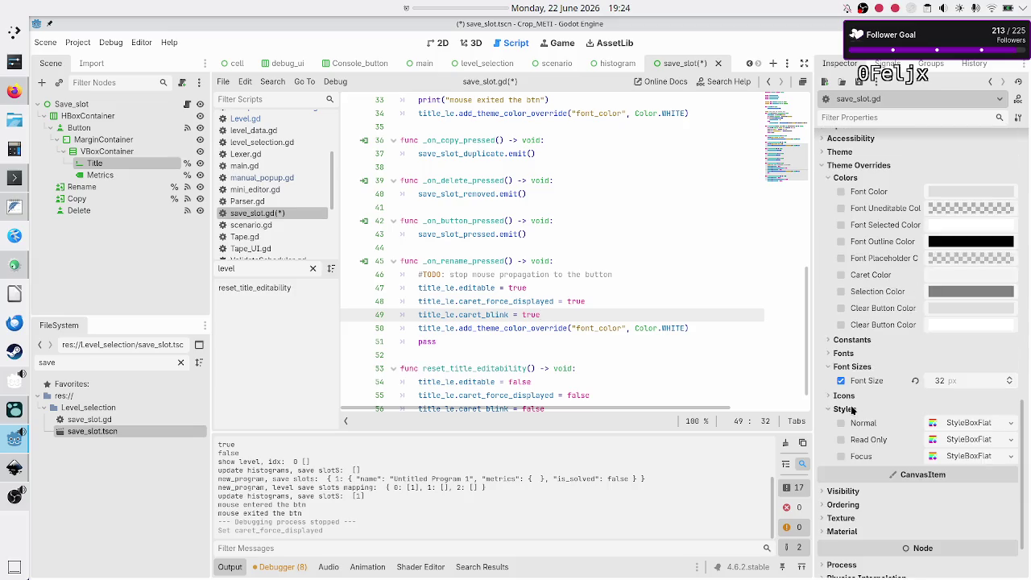
{"action": "left_click", "coordinate": [1012, 424]}
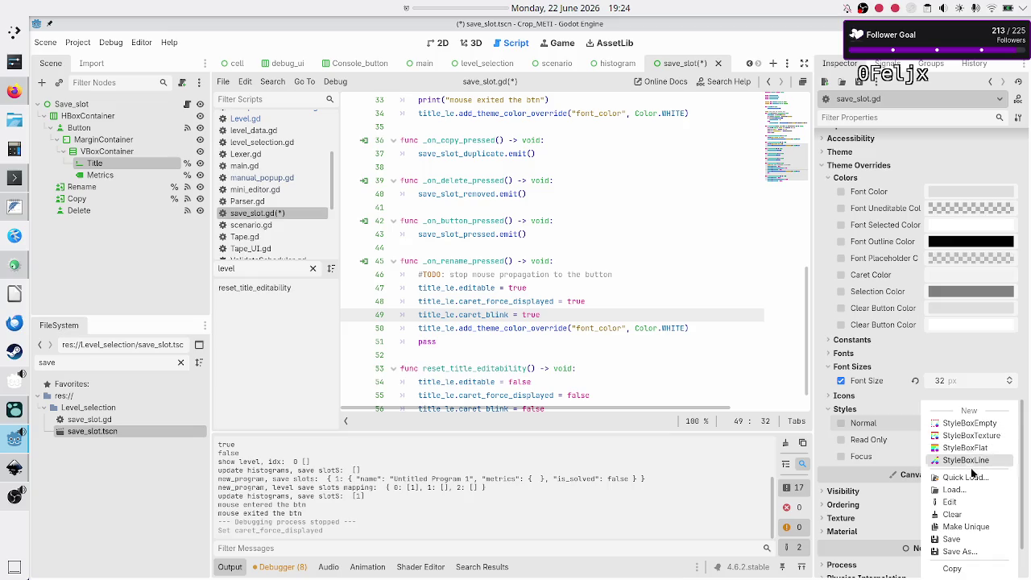
{"action": "left_click", "coordinate": [990, 425]}
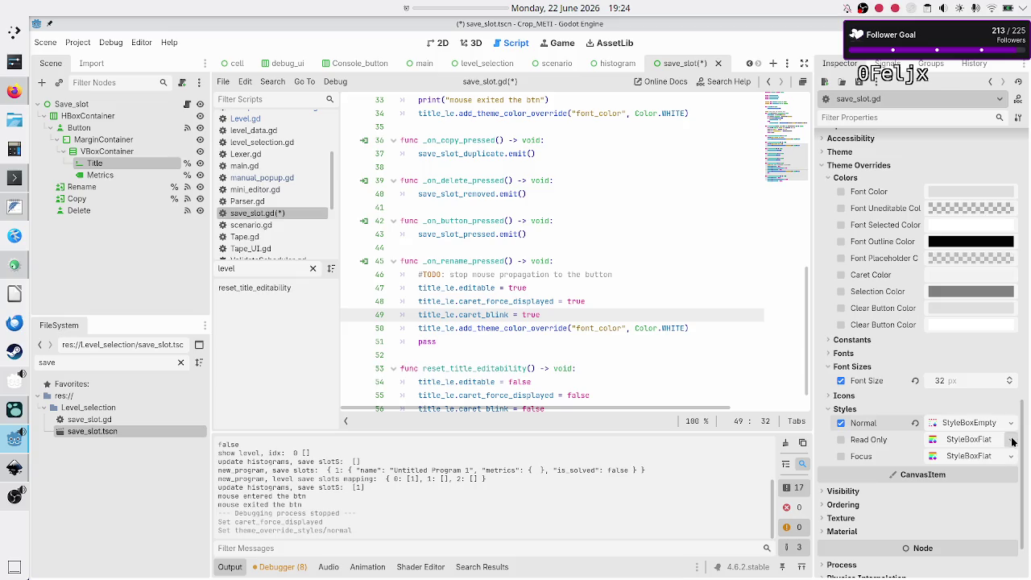
Set the Read Only and Focus styles to New StyleBoxEmpty, then save and run.
{"action": "left_click", "coordinate": [1011, 439]}
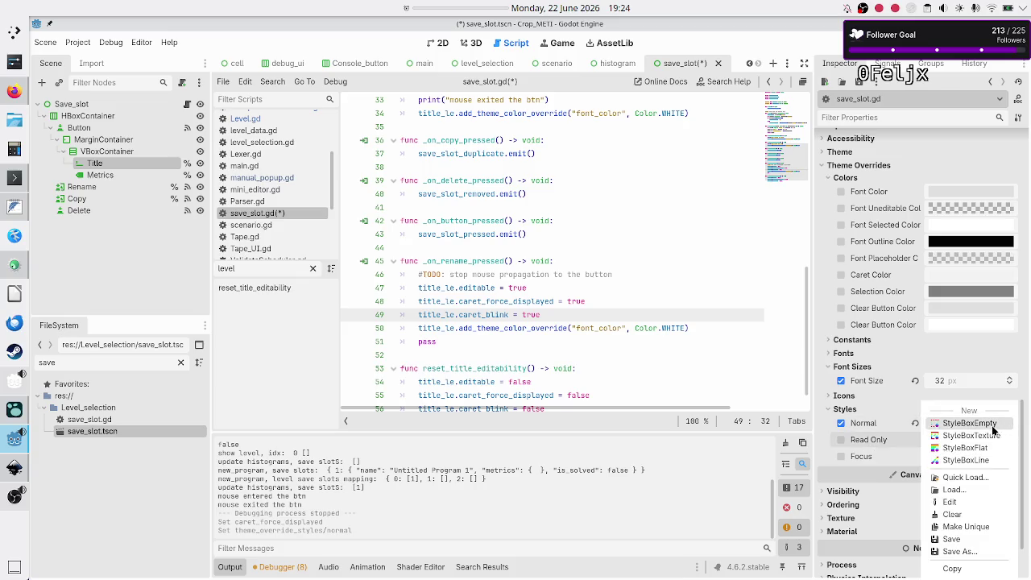
{"action": "left_click", "coordinate": [992, 424]}
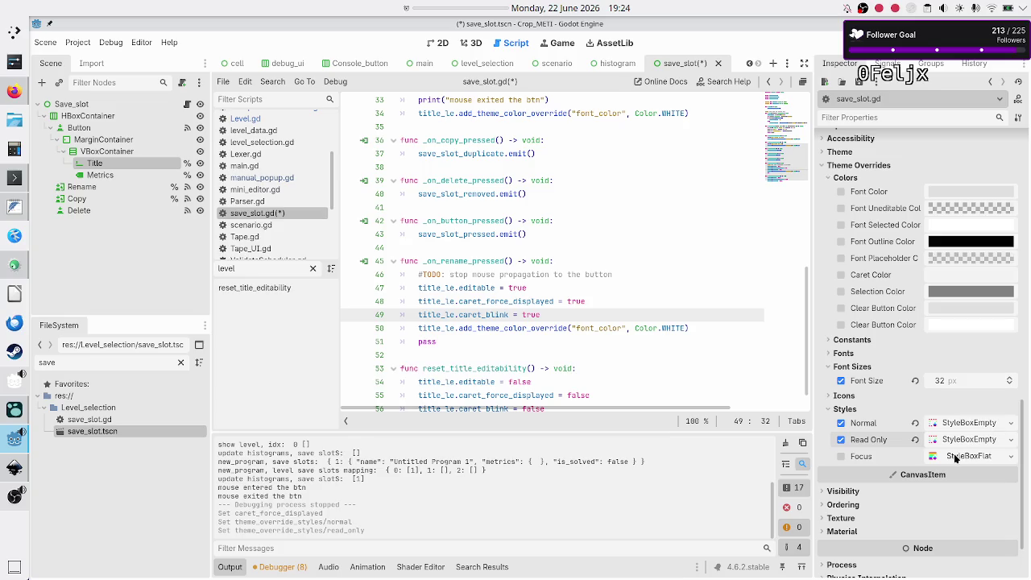
{"action": "left_click", "coordinate": [1010, 458]}
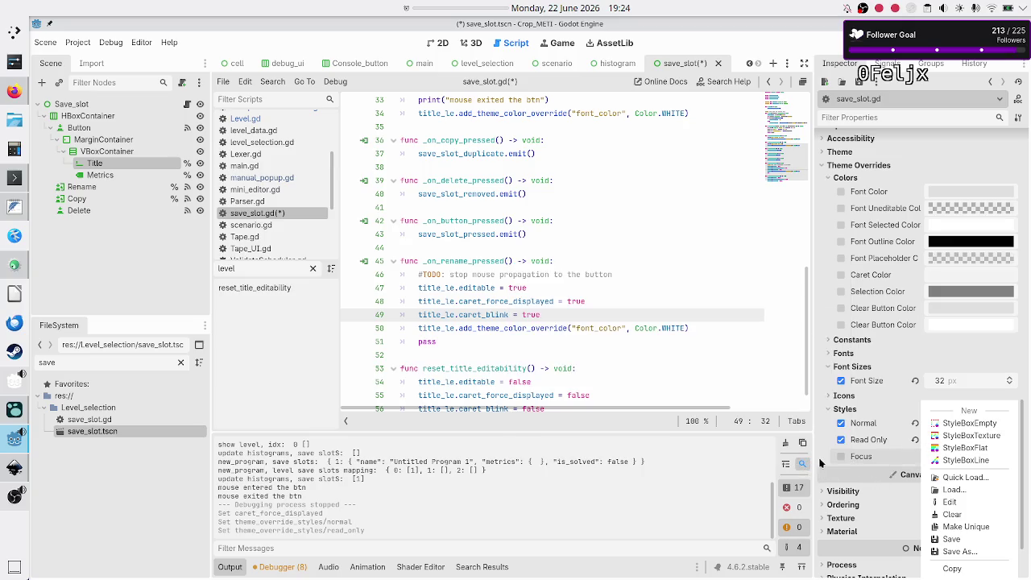
{"action": "left_click", "coordinate": [819, 463]}
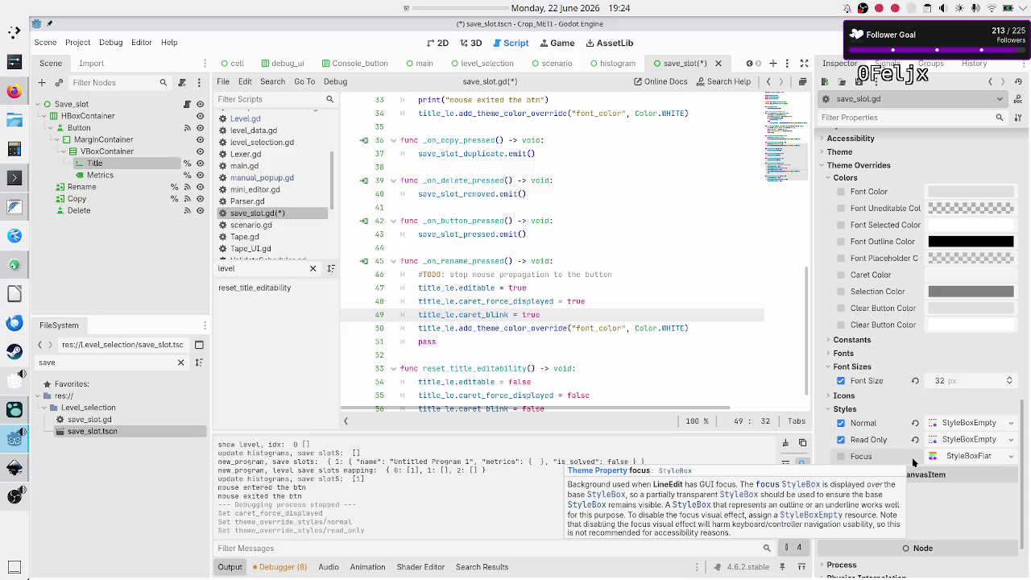
{"action": "left_click", "coordinate": [1010, 456]}
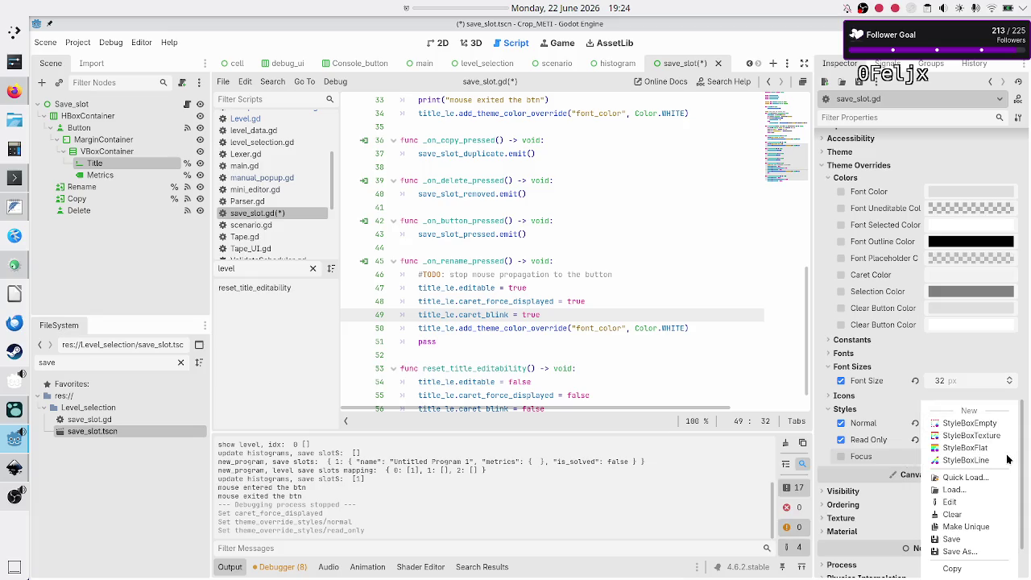
{"action": "left_click", "coordinate": [973, 427]}
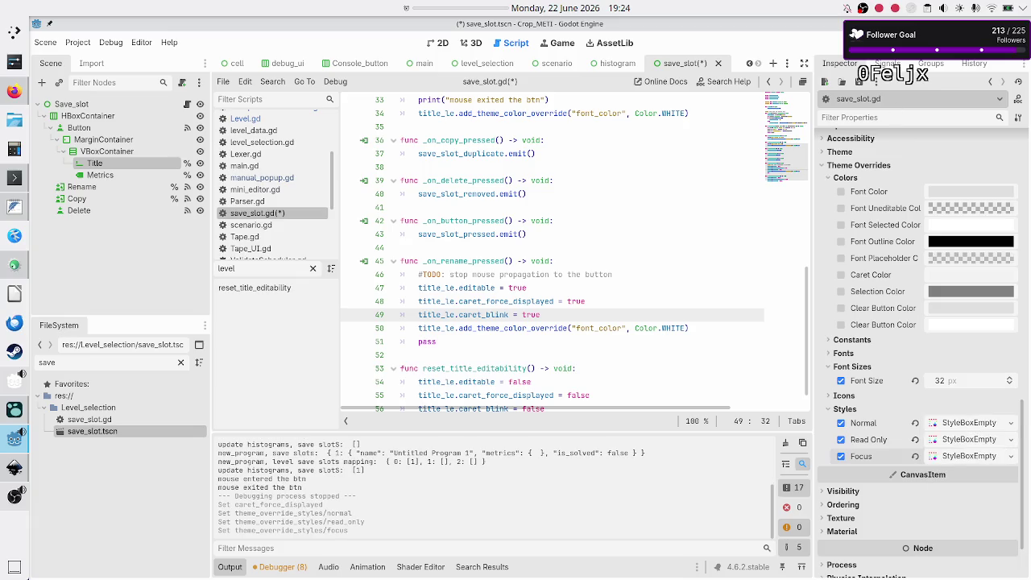
{"action": "key", "text": "F5"}
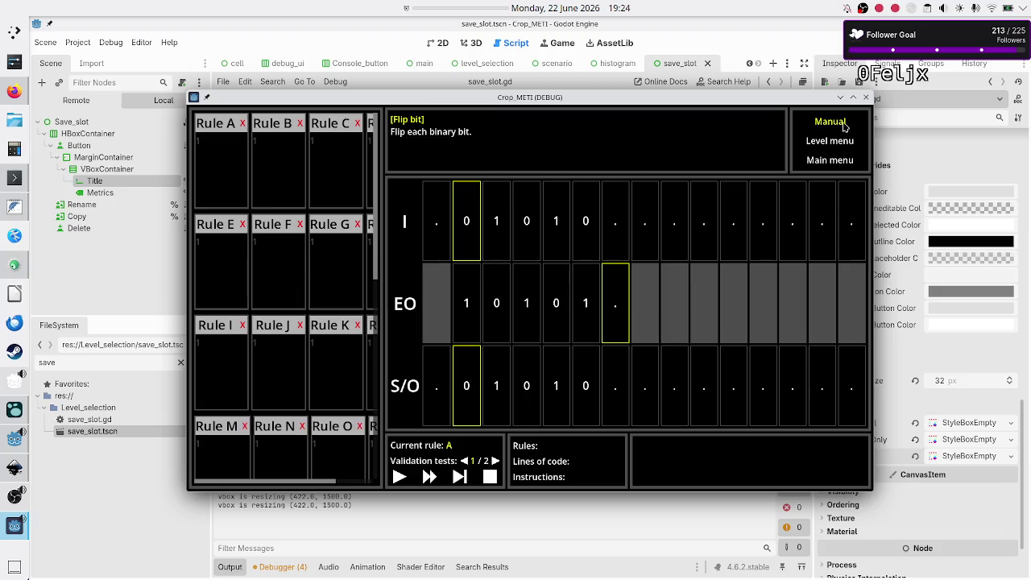
Close the game and set Application > Run > Main Scene to Level_selection/level_selection.tscn.
{"action": "left_click", "coordinate": [865, 97]}
{"action": "left_click", "coordinate": [232, 199]}
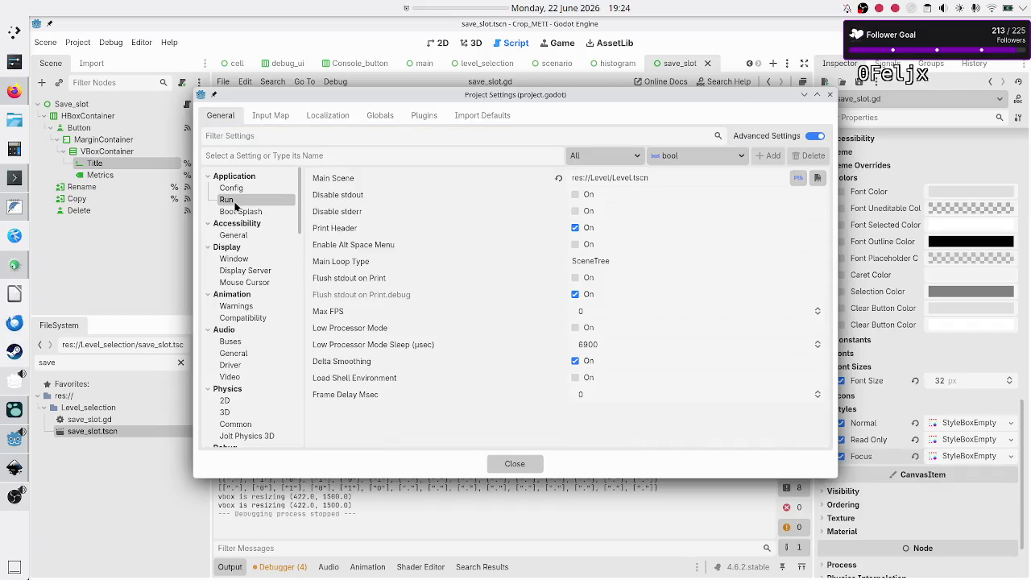
{"action": "left_click", "coordinate": [752, 176]}
{"action": "key", "text": "BackSpace"}
{"action": "key", "text": "BackSpace"}
{"action": "key", "text": "BackSpace"}
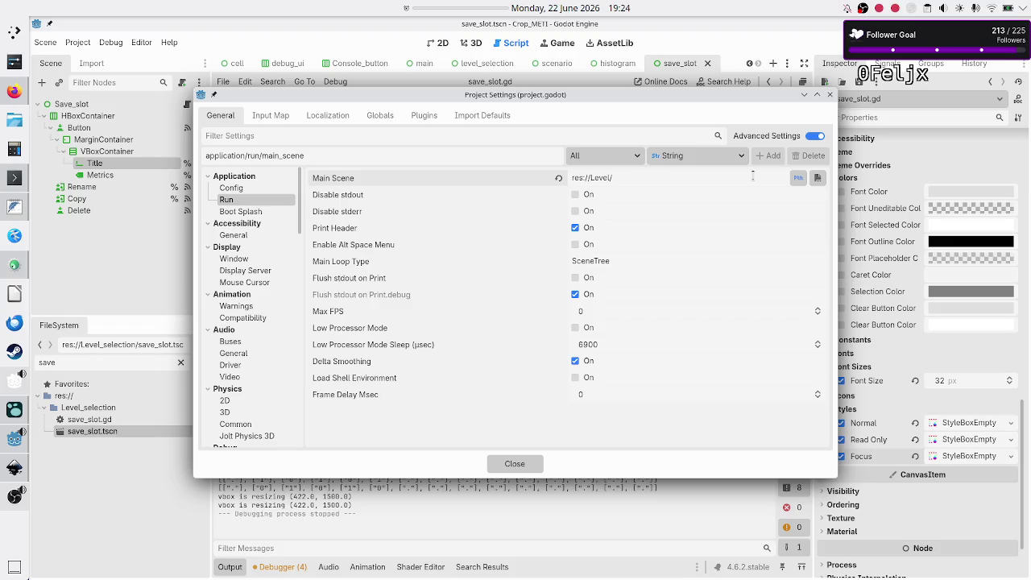
{"action": "left_click", "coordinate": [818, 179]}
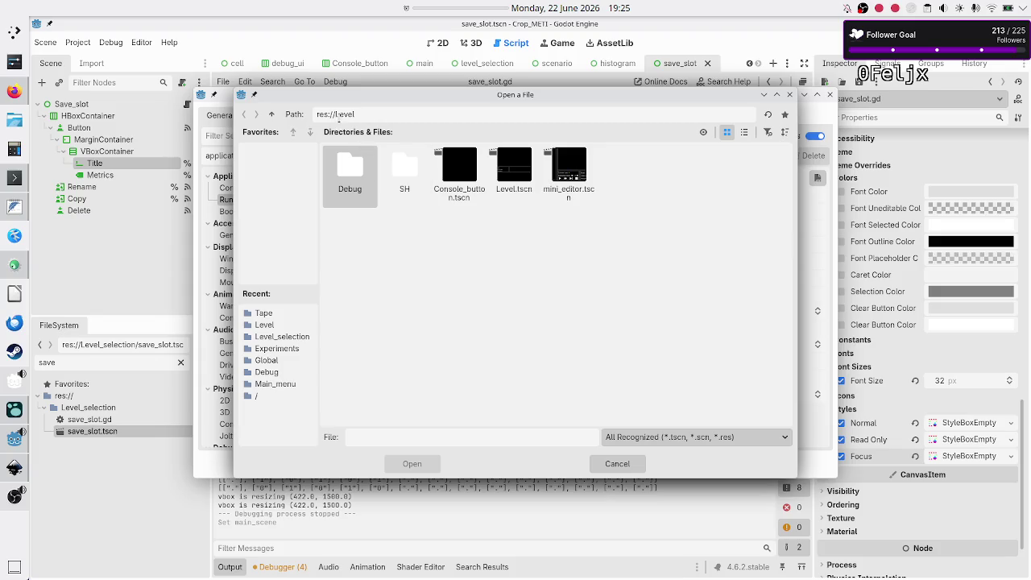
{"action": "left_click", "coordinate": [272, 114]}
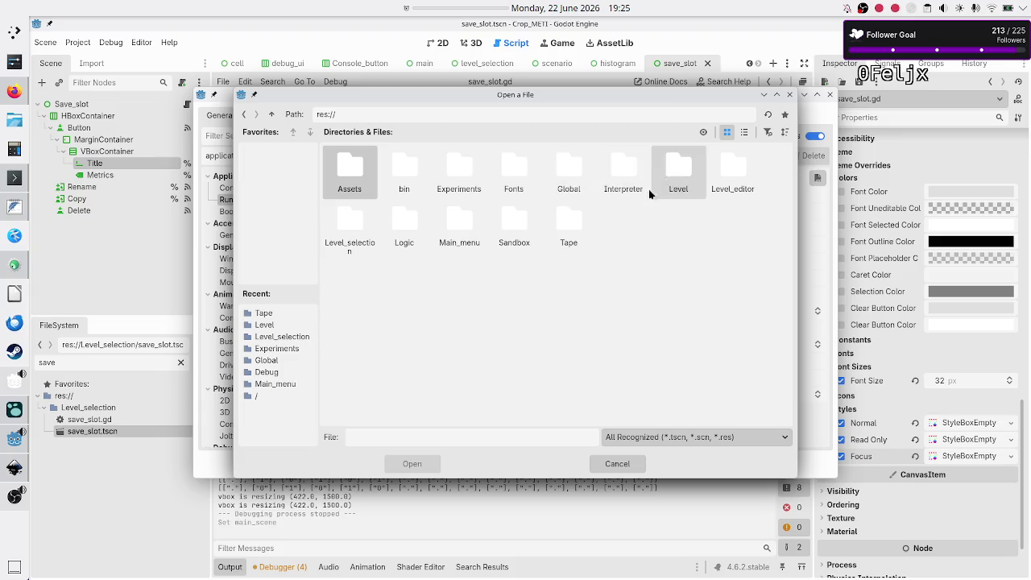
{"action": "left_click", "coordinate": [362, 235]}
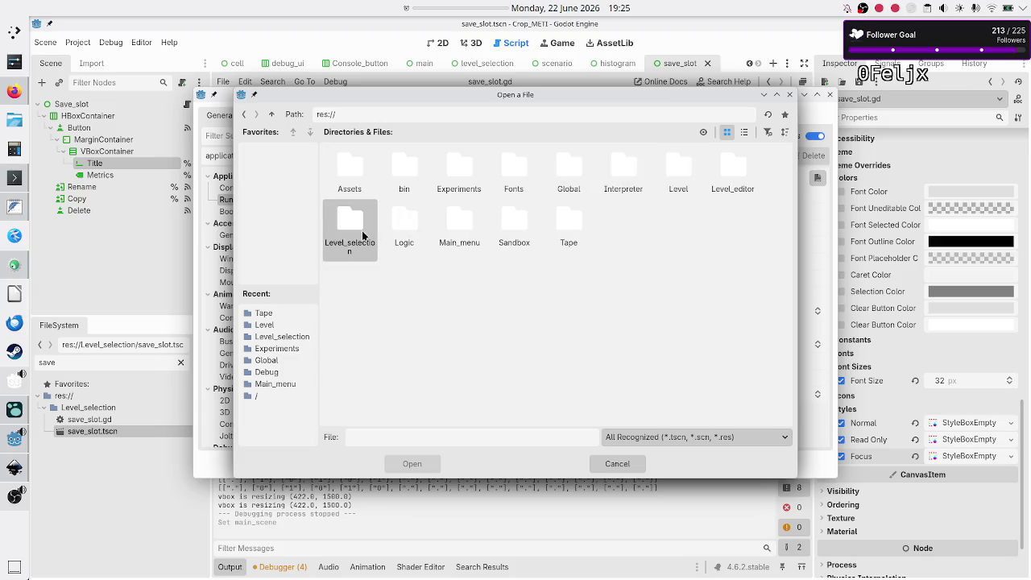
{"action": "double_click", "coordinate": [362, 235]}
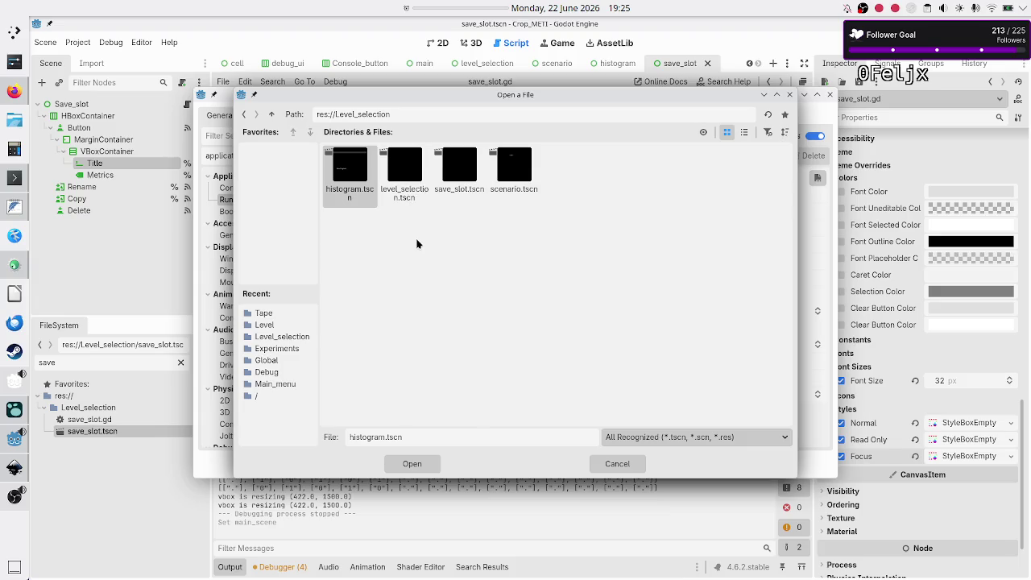
{"action": "left_click", "coordinate": [403, 191]}
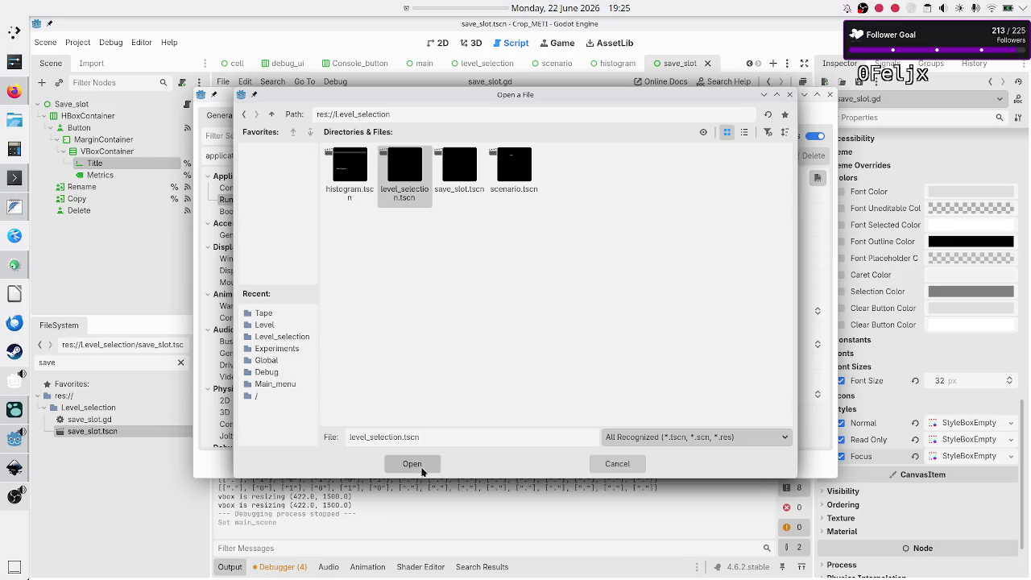
{"action": "left_click", "coordinate": [421, 467]}
{"action": "left_click", "coordinate": [507, 466]}
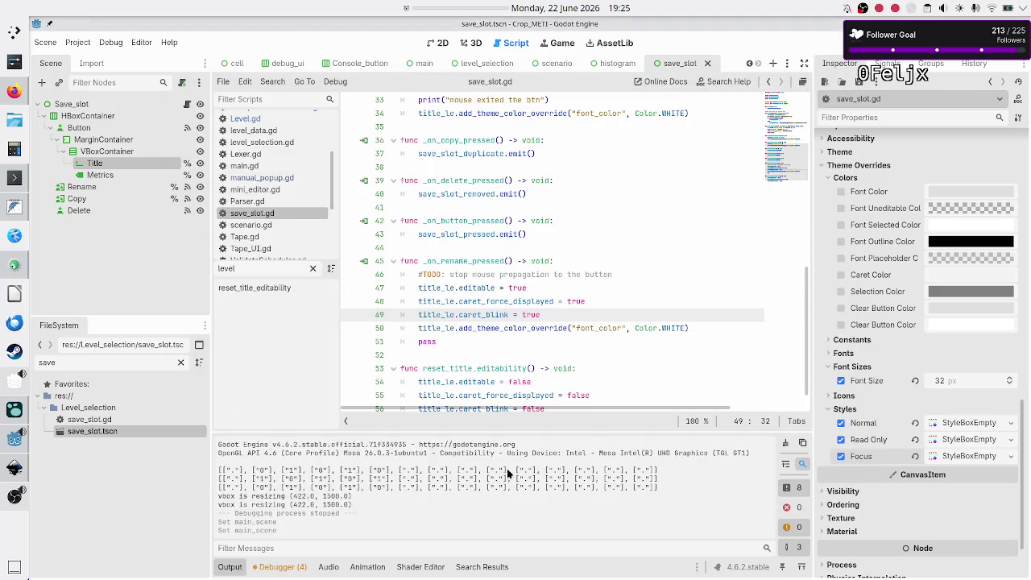
Launch the game, choose Binary manipulation's Flip bit scenario, and create a new program.
{"action": "key", "text": "F5"}
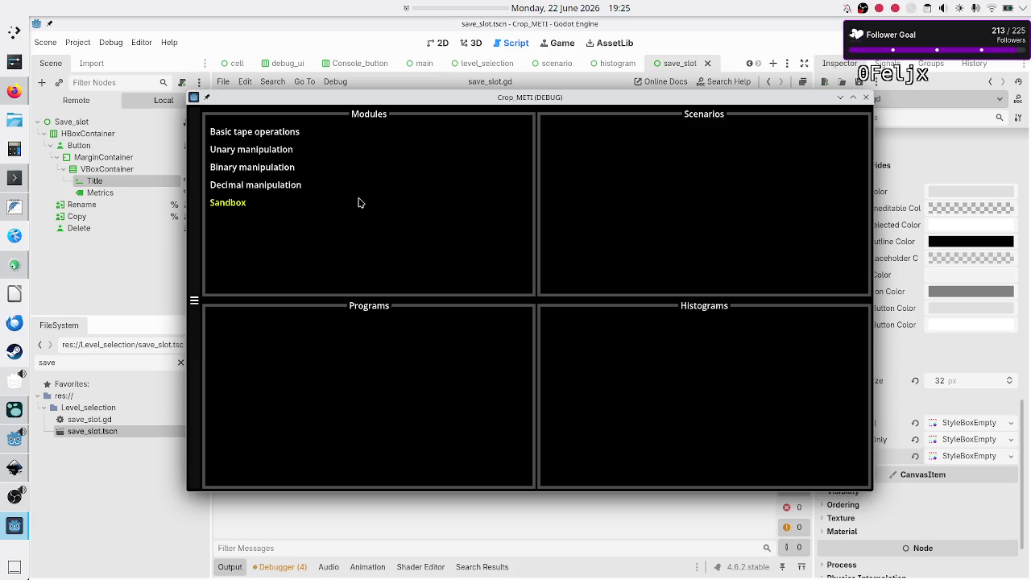
{"action": "left_click", "coordinate": [287, 180]}
{"action": "left_click", "coordinate": [291, 169]}
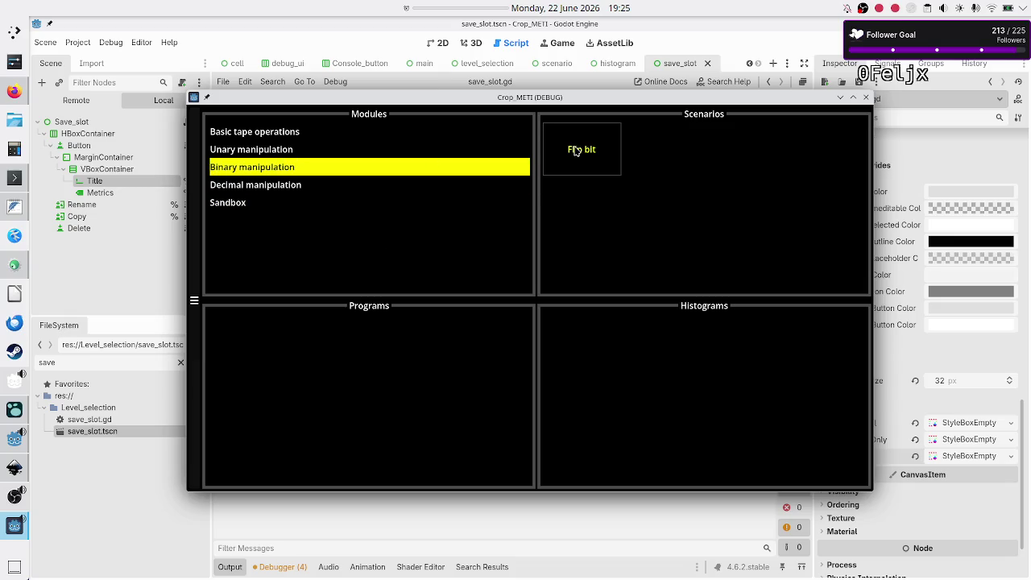
{"action": "left_click", "coordinate": [575, 150]}
{"action": "left_click", "coordinate": [429, 383]}
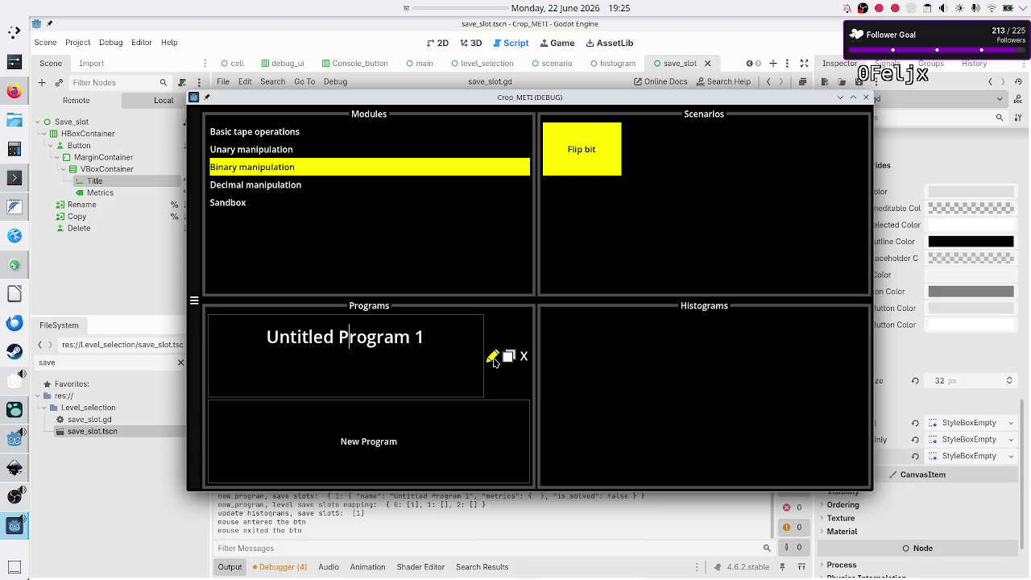
Rename Untitled Program 1 to 'kjlhkhk', then add a second program slot.
{"action": "left_click", "coordinate": [493, 359]}
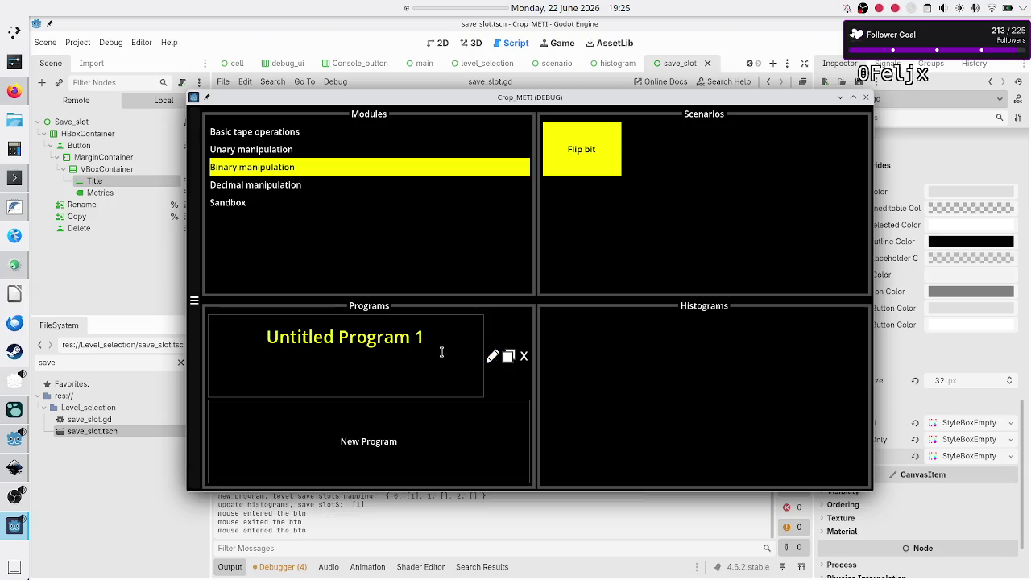
{"action": "left_click", "coordinate": [358, 339]}
{"action": "key", "text": "BackSpace"}
{"action": "key", "text": "BackSpace"}
{"action": "key", "text": "BackSpace"}
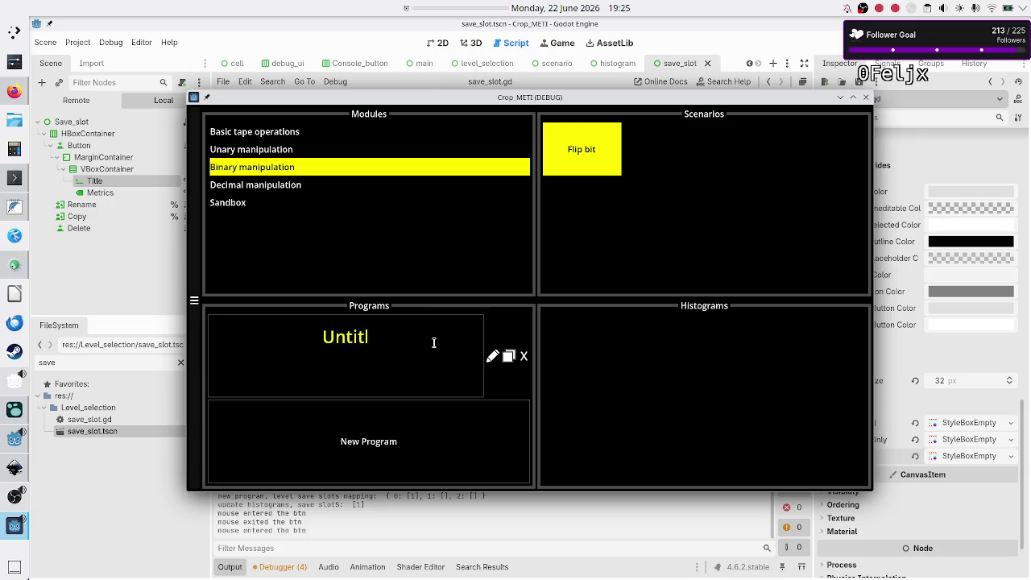
{"action": "key", "text": "BackSpace"}
{"action": "key", "text": "BackSpace"}
{"action": "key", "text": "BackSpace"}
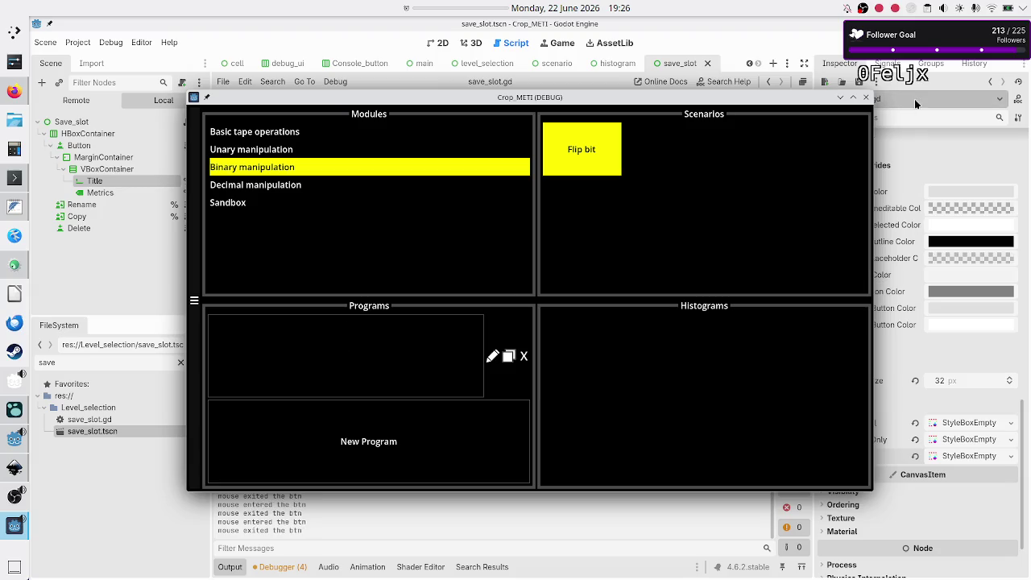
{"action": "type", "text": "kjlhkhk"}
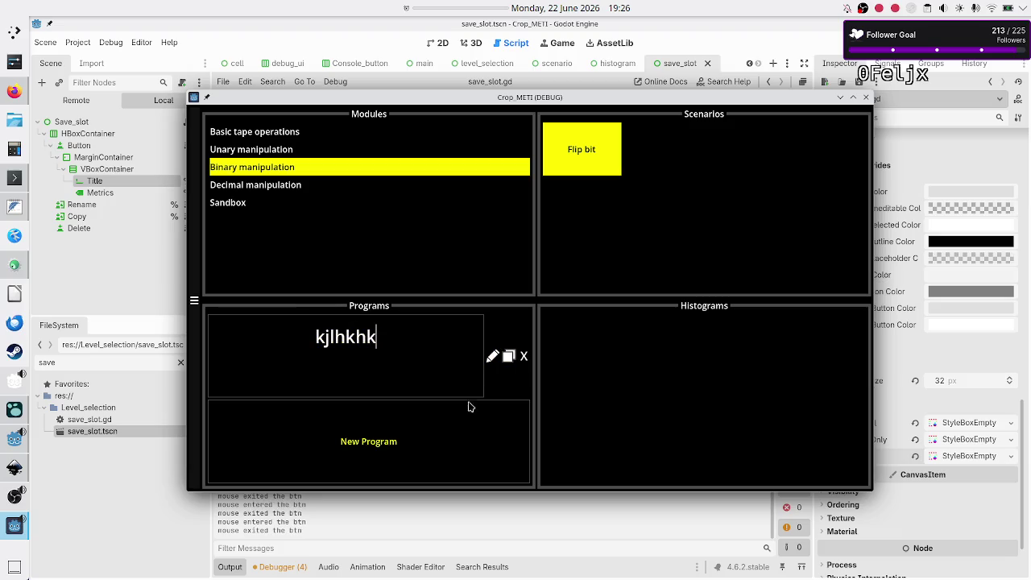
{"action": "left_click", "coordinate": [418, 445]}
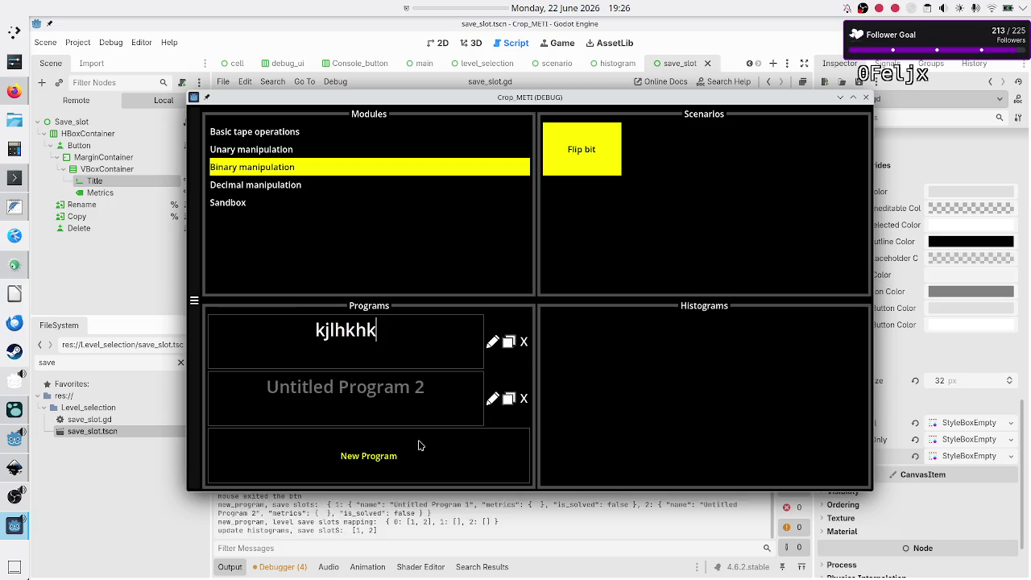
Edit the second program's title, move editing back to kjlhkhk, then delete the second slot.
{"action": "left_click", "coordinate": [492, 401]}
{"action": "key", "text": "BackSpace"}
{"action": "key", "text": "BackSpace"}
{"action": "key", "text": "BackSpace"}
{"action": "left_click", "coordinate": [411, 339]}
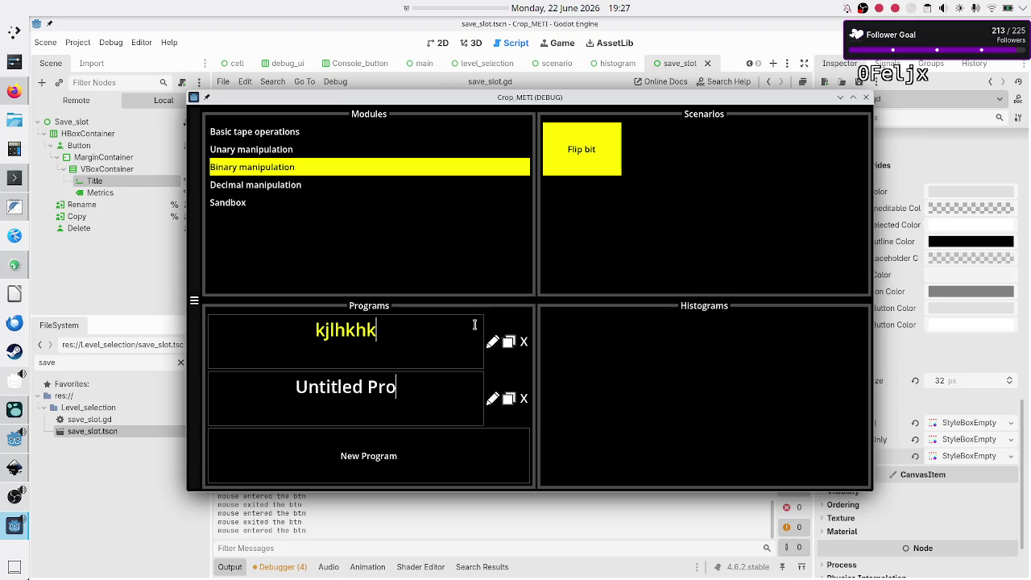
{"action": "left_click", "coordinate": [524, 400]}
Add another slot, confirm the kjlhkhk title, delete Untitled Program 2, and re-enter rename mode.
{"action": "left_click", "coordinate": [391, 448]}
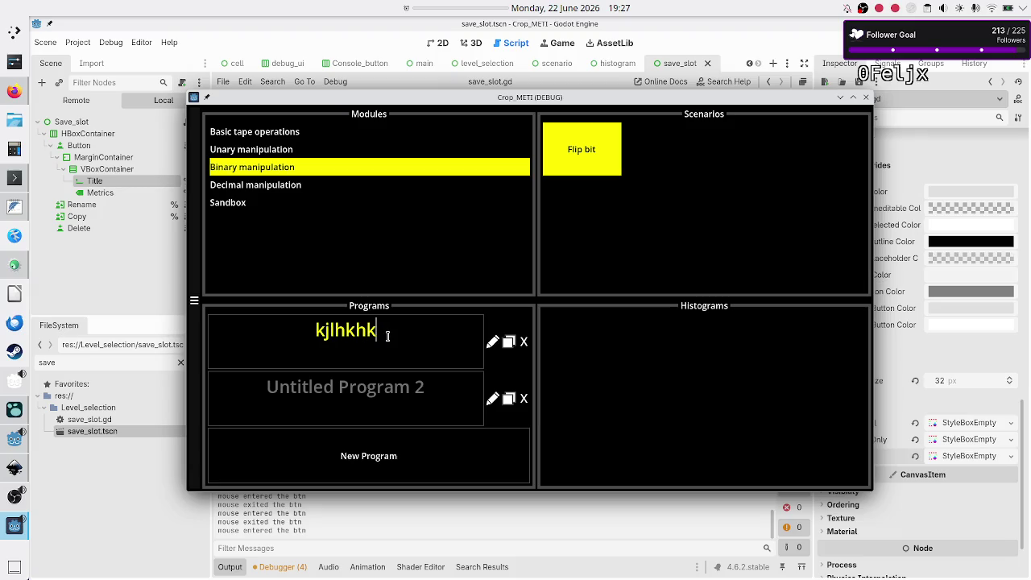
{"action": "key", "text": "Return"}
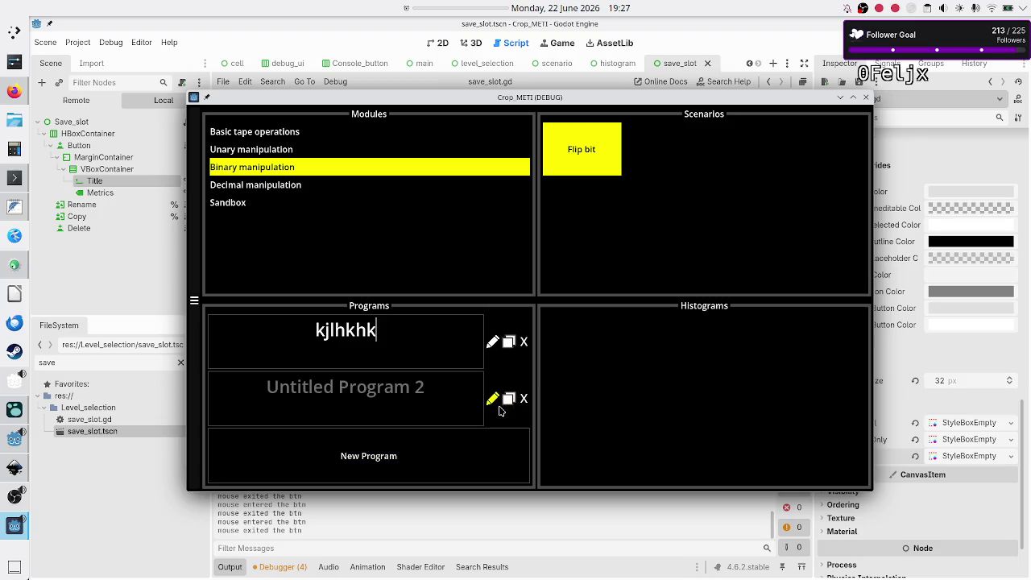
{"action": "left_click", "coordinate": [523, 399]}
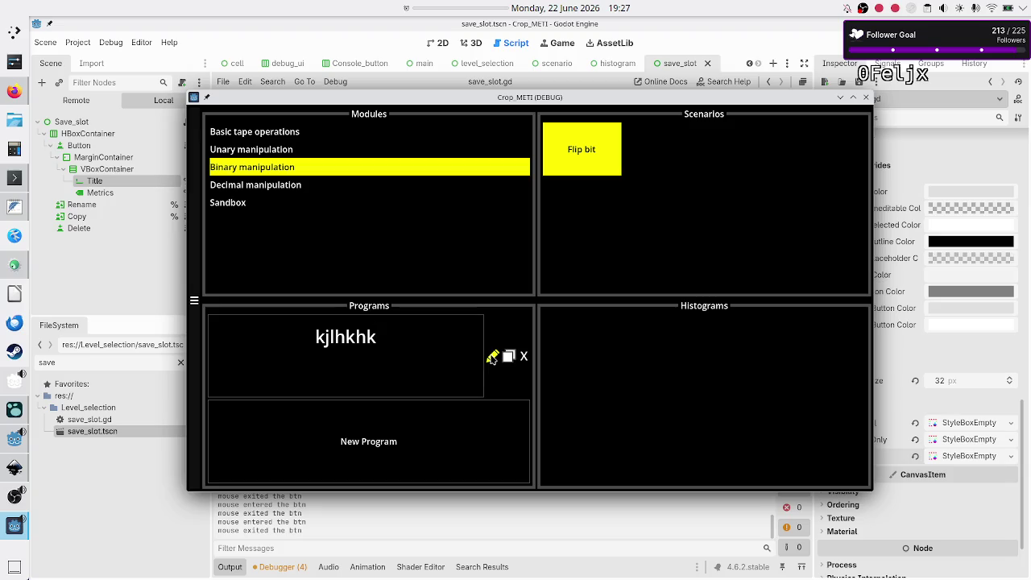
{"action": "left_click", "coordinate": [492, 357]}
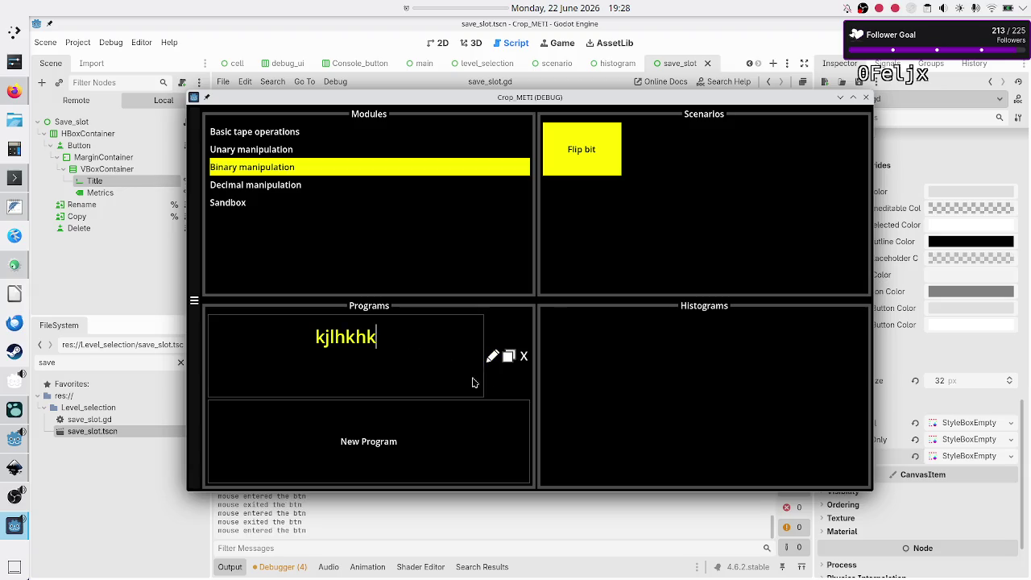
{"action": "left_click", "coordinate": [312, 193]}
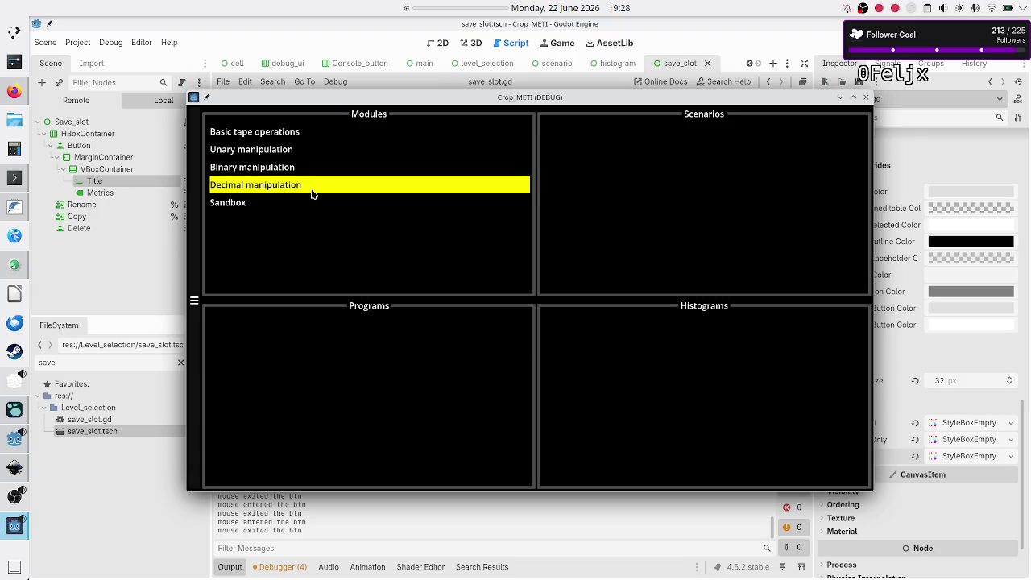
Cycle through the Unary and Basic tape modules, then reopen Binary manipulation's Flip bit scenario.
{"action": "left_click", "coordinate": [286, 149]}
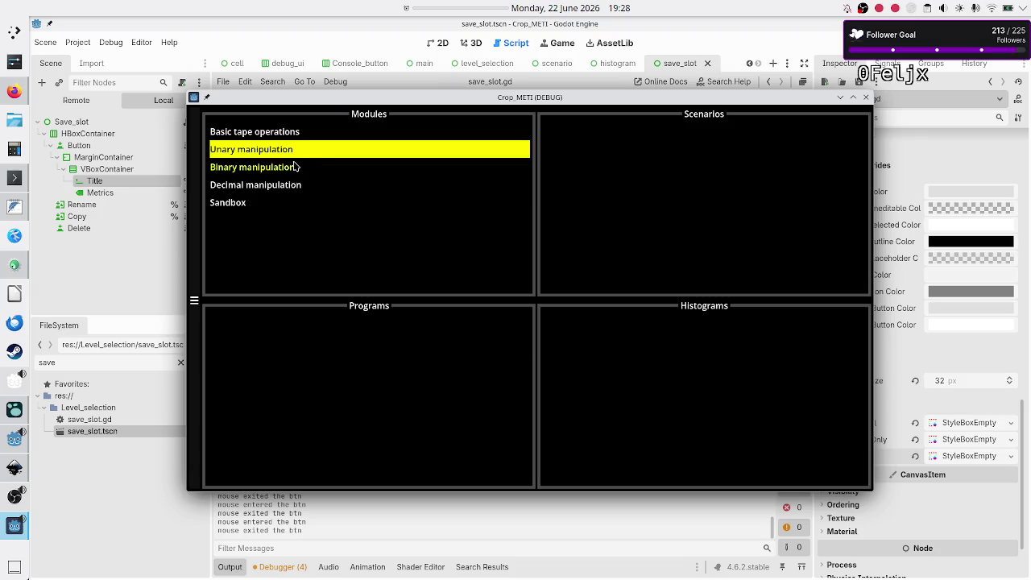
{"action": "left_click", "coordinate": [308, 138]}
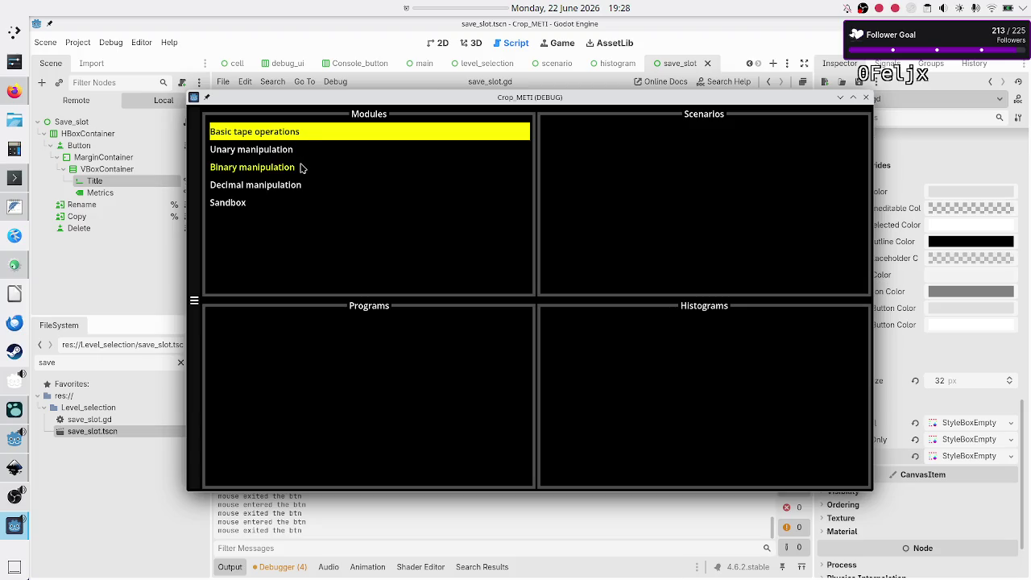
{"action": "left_click", "coordinate": [303, 167]}
{"action": "left_click", "coordinate": [566, 153]}
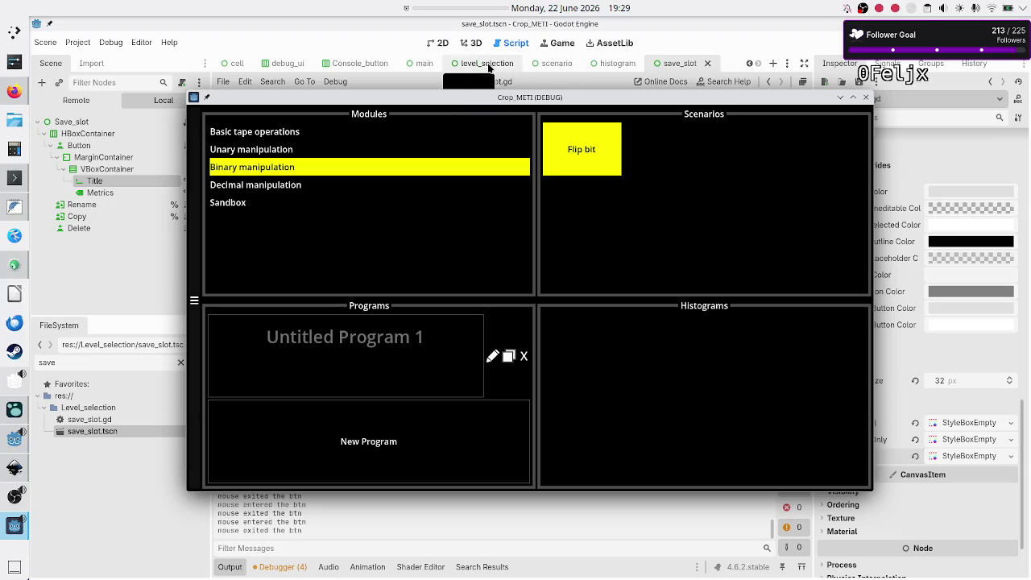
Show the level_selection scene in the 2D canvas, then open the save_slot scene.
{"action": "left_click", "coordinate": [488, 66]}
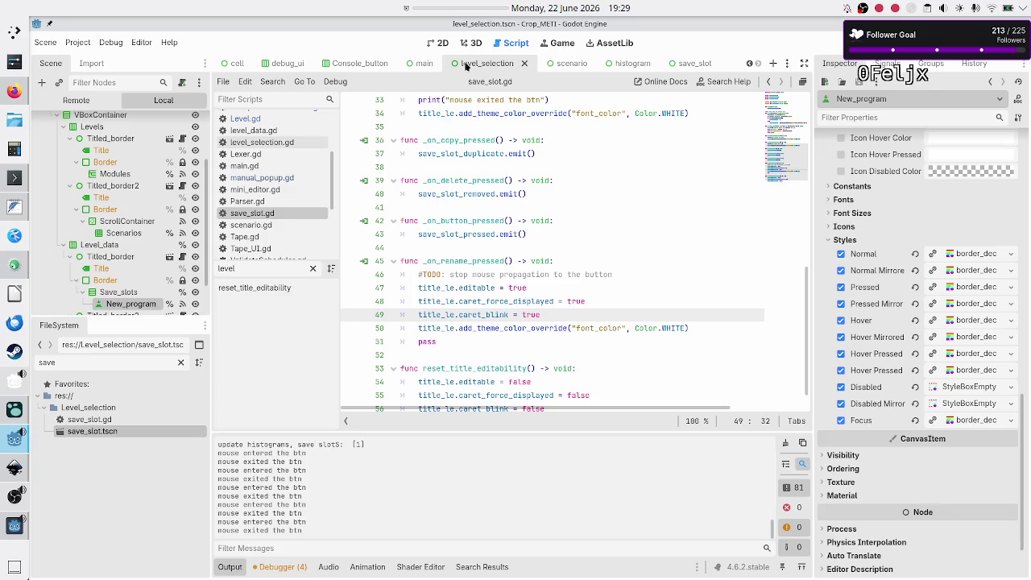
{"action": "left_click", "coordinate": [436, 49]}
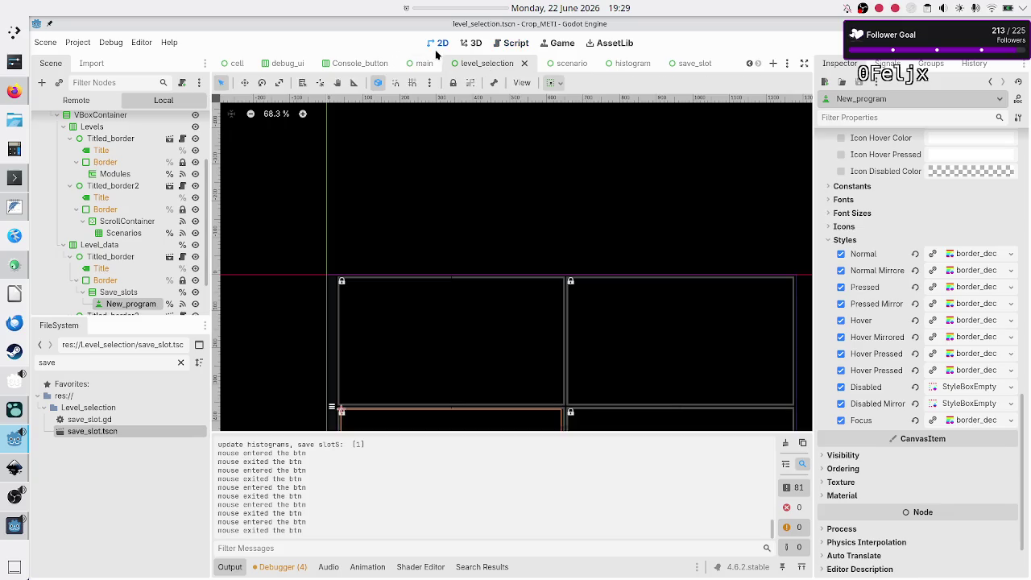
{"action": "left_click", "coordinate": [676, 64]}
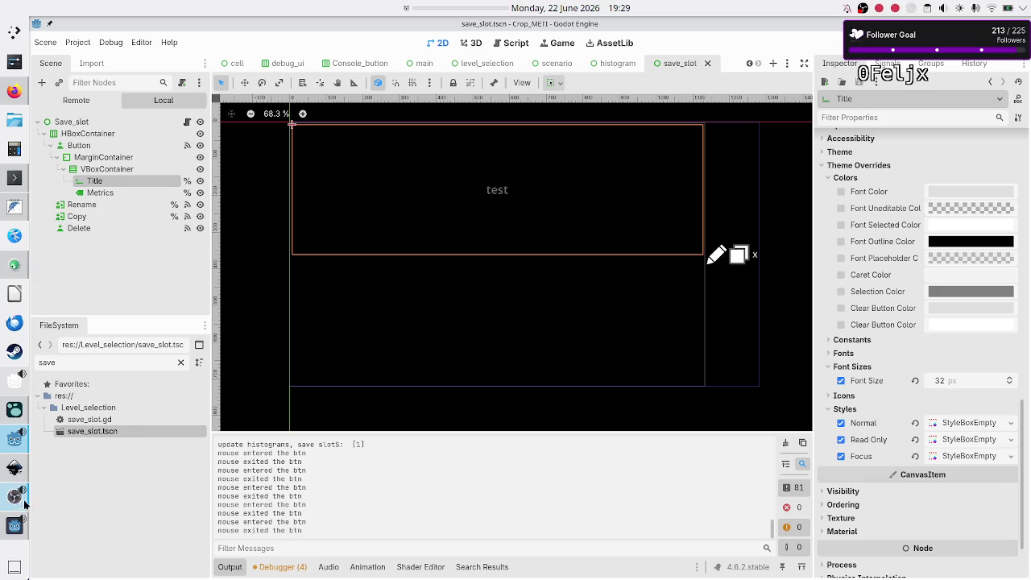
Open Flip bit's Untitled Program 1 in the running game, stop it with F8, and relaunch.
{"action": "left_click", "coordinate": [11, 531]}
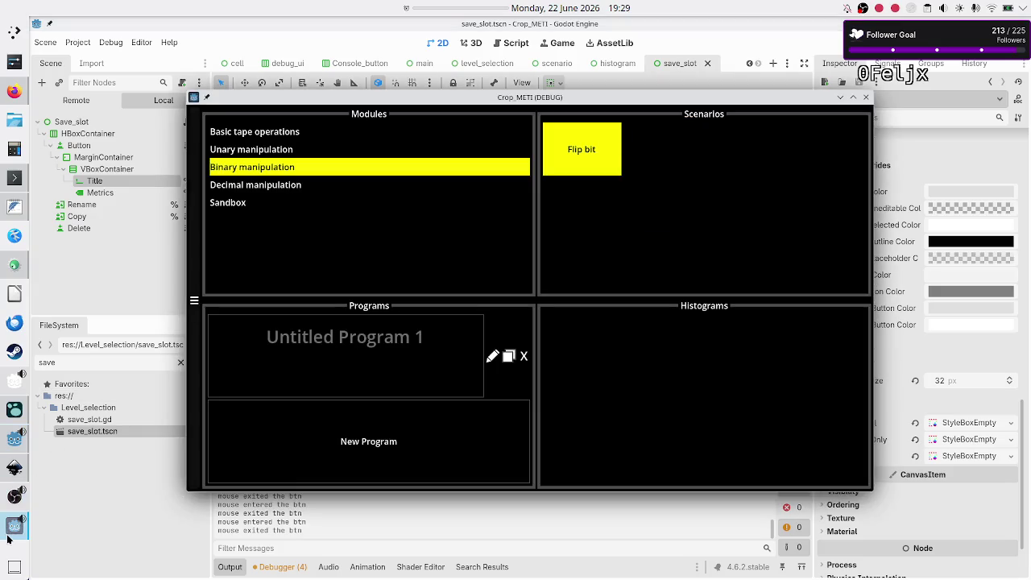
{"action": "left_click", "coordinate": [280, 185]}
{"action": "left_click", "coordinate": [284, 167]}
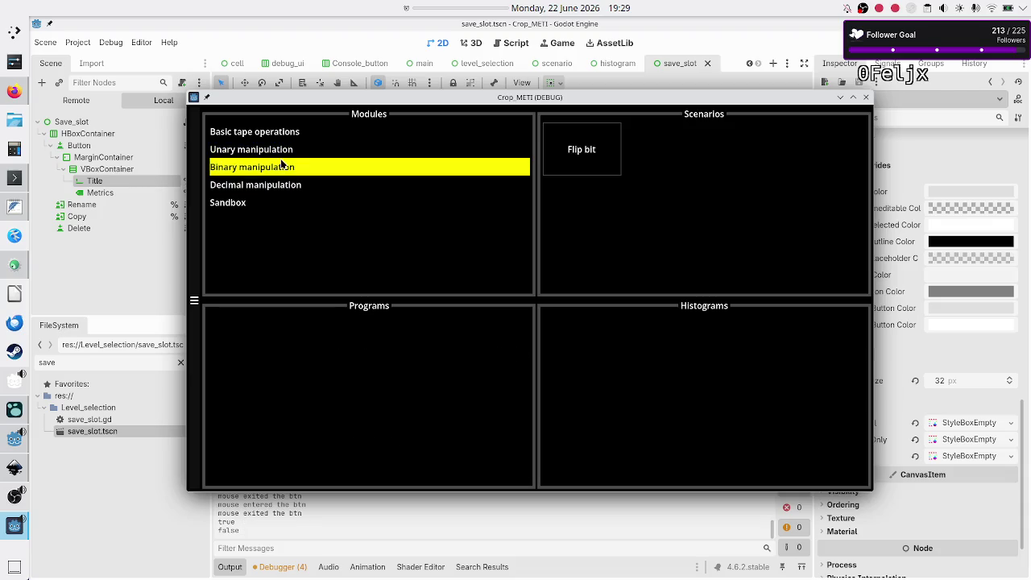
{"action": "left_click", "coordinate": [573, 162]}
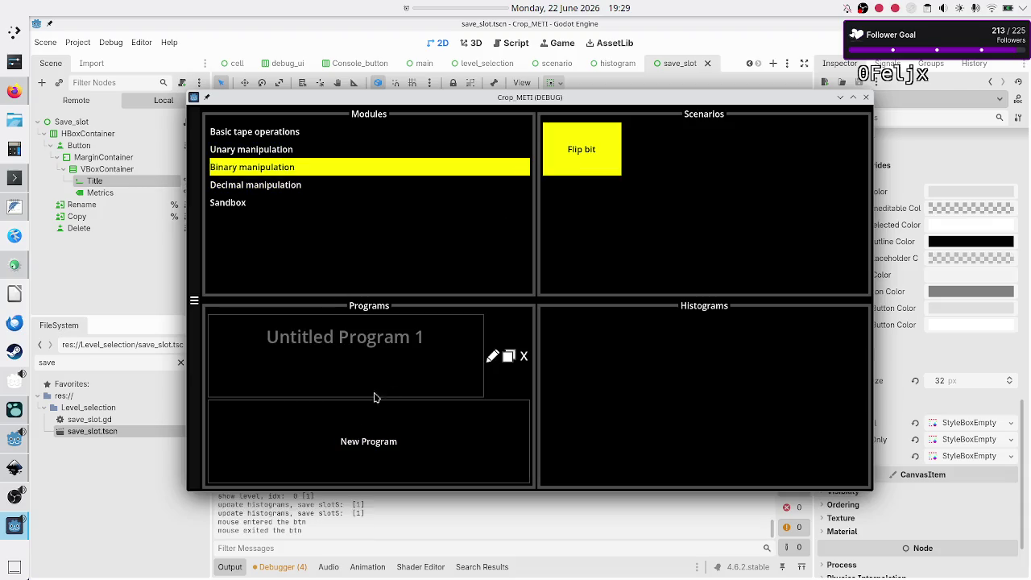
{"action": "left_click", "coordinate": [429, 360]}
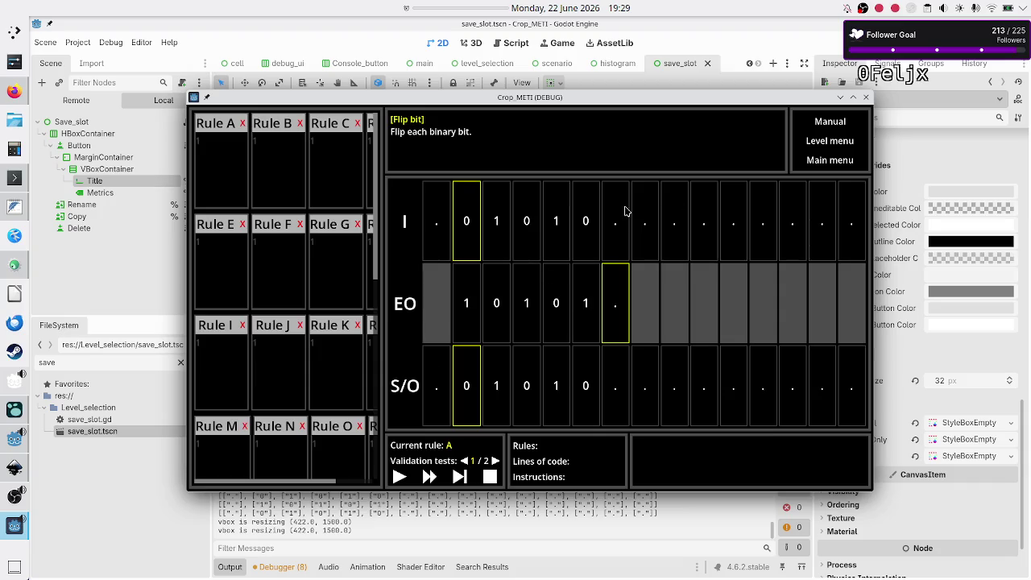
{"action": "key", "text": "F8"}
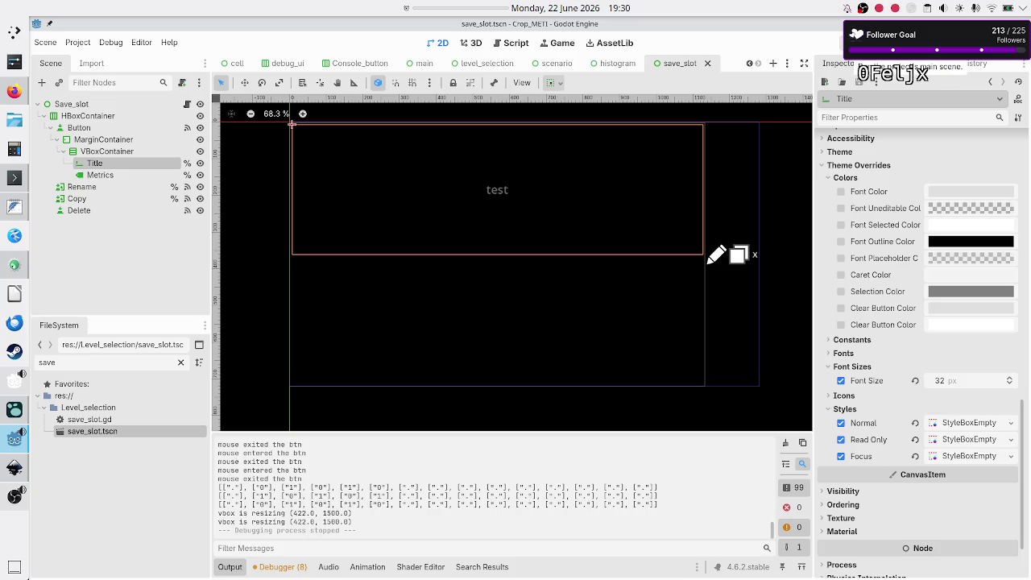
{"action": "left_click", "coordinate": [853, 44]}
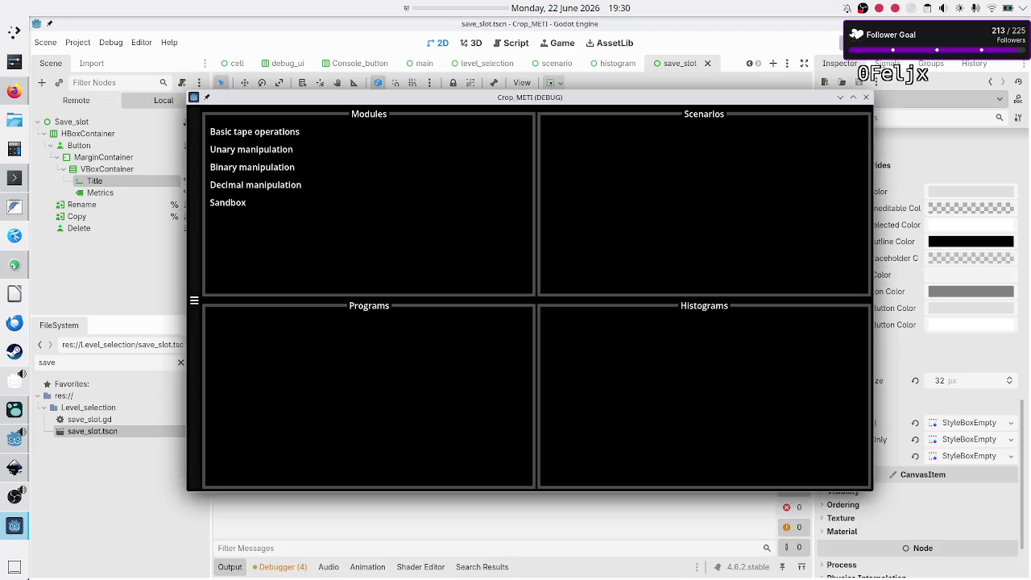
{"action": "left_click", "coordinate": [272, 153]}
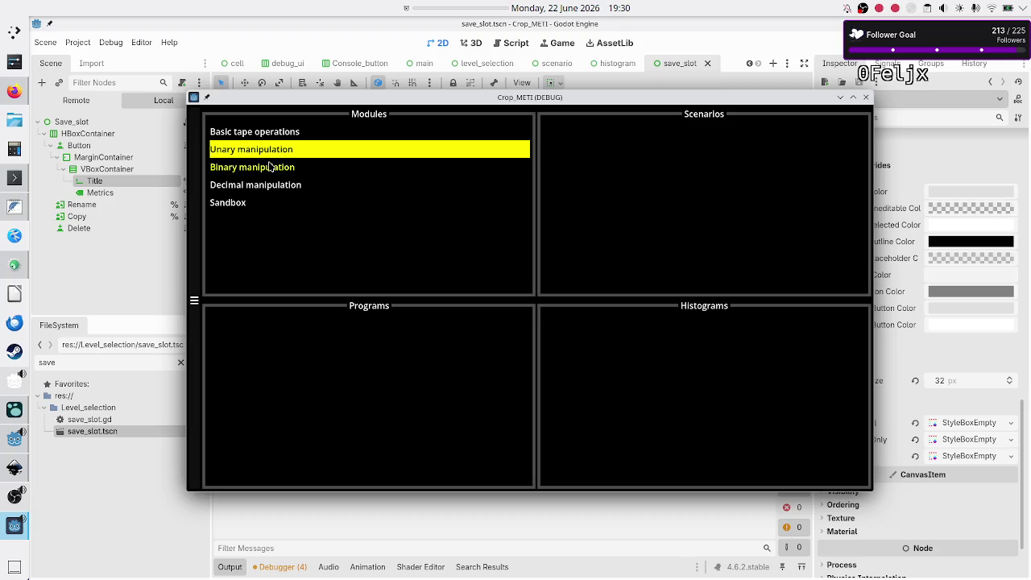
{"action": "left_click", "coordinate": [271, 167]}
{"action": "left_click", "coordinate": [577, 153]}
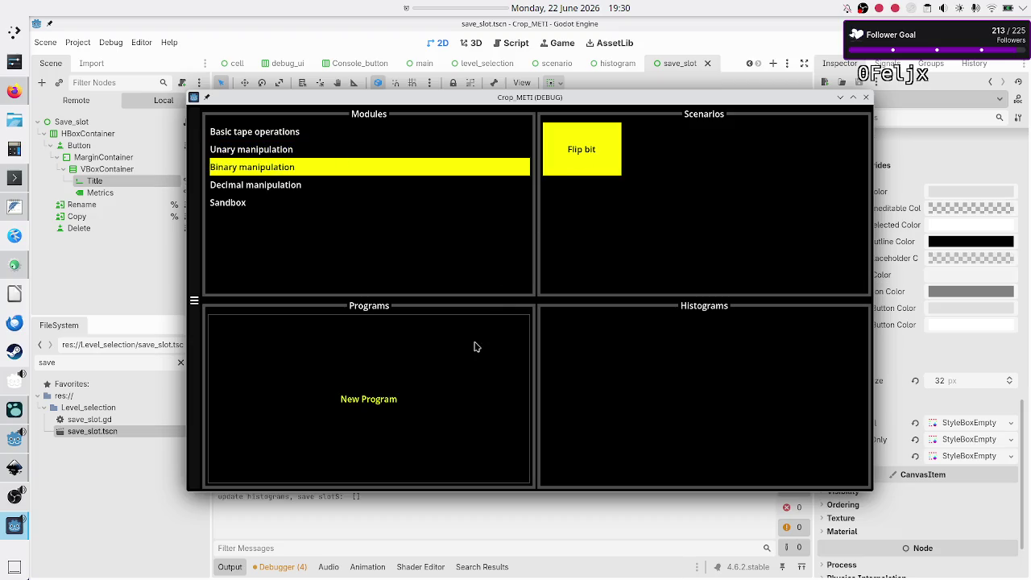
{"action": "left_click", "coordinate": [426, 361]}
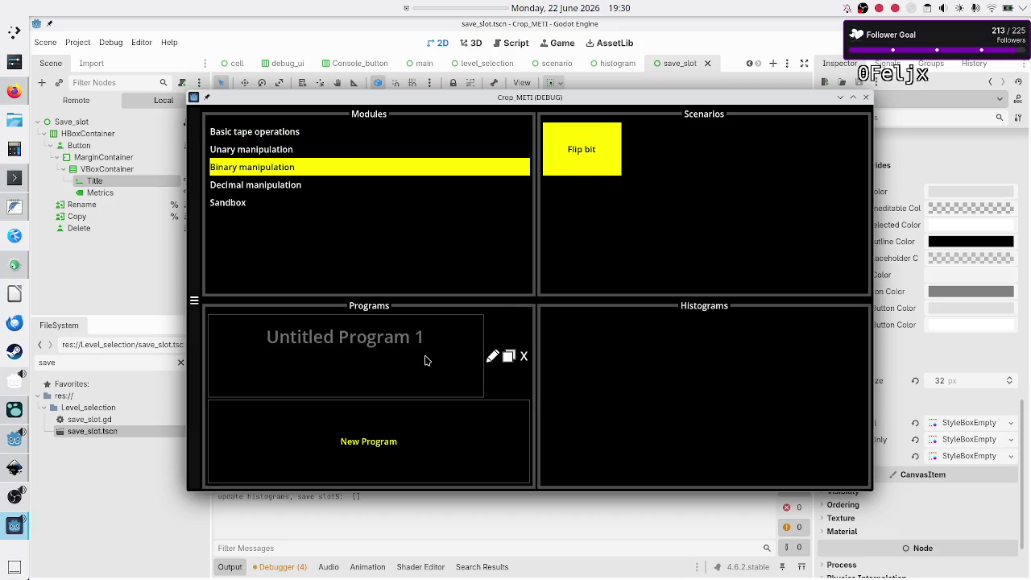
{"action": "left_click", "coordinate": [493, 356]}
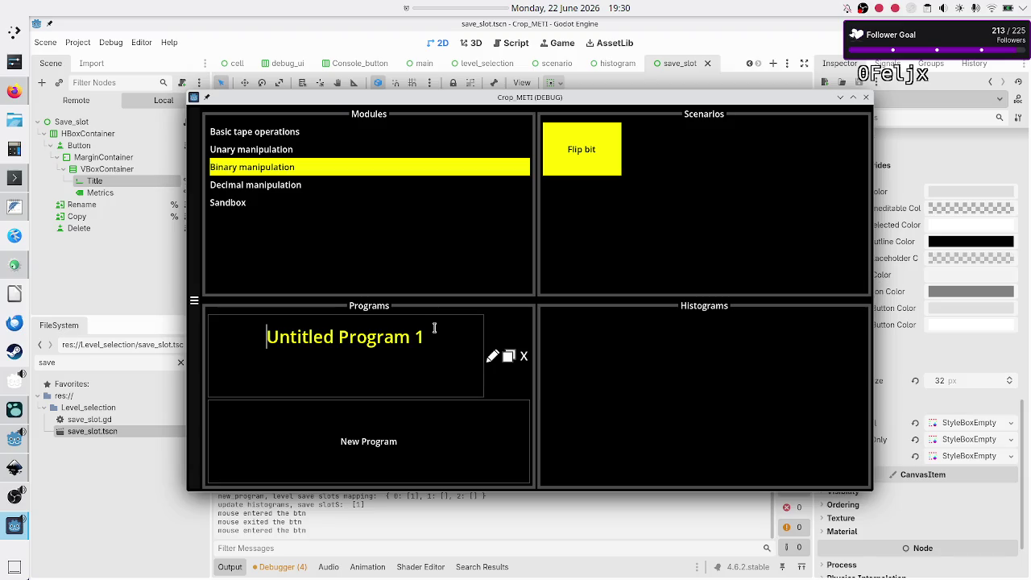
{"action": "key", "text": "Tab"}
{"action": "left_click", "coordinate": [443, 344]}
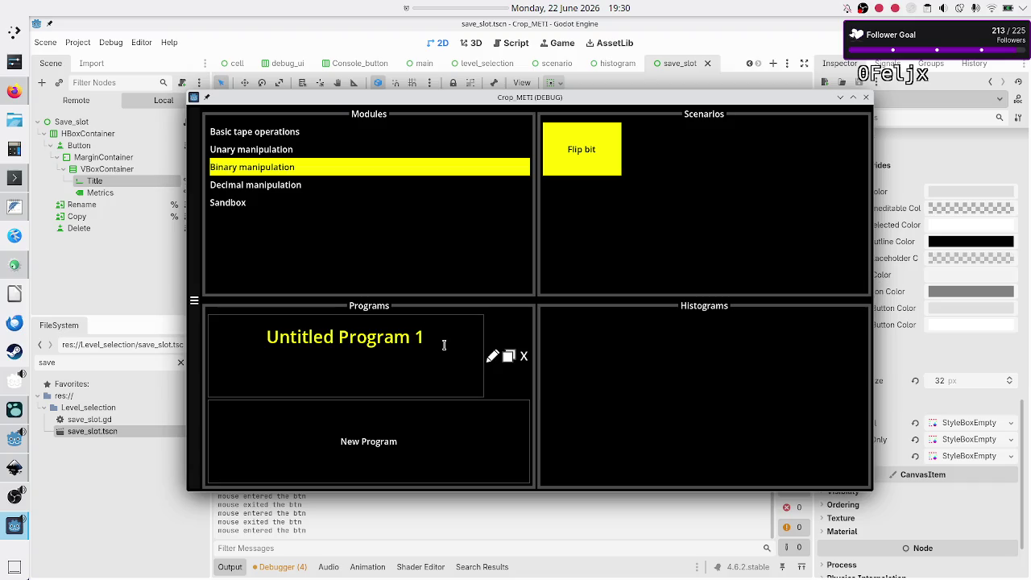
{"action": "key", "text": "BackSpace"}
{"action": "key", "text": "BackSpace"}
{"action": "key", "text": "BackSpace"}
{"action": "key", "text": "BackSpace"}
{"action": "key", "text": "BackSpace"}
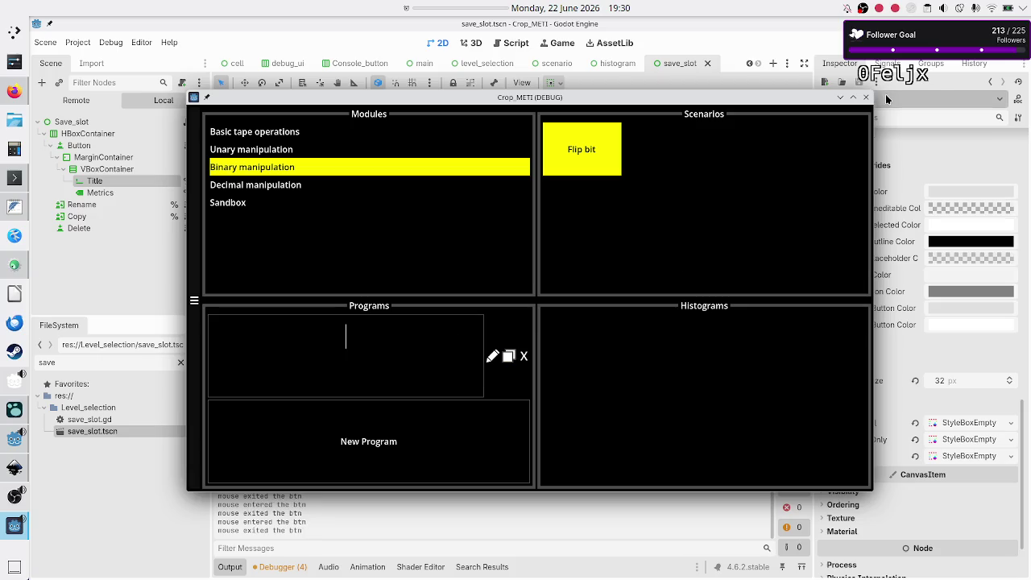
{"action": "left_click", "coordinate": [865, 96]}
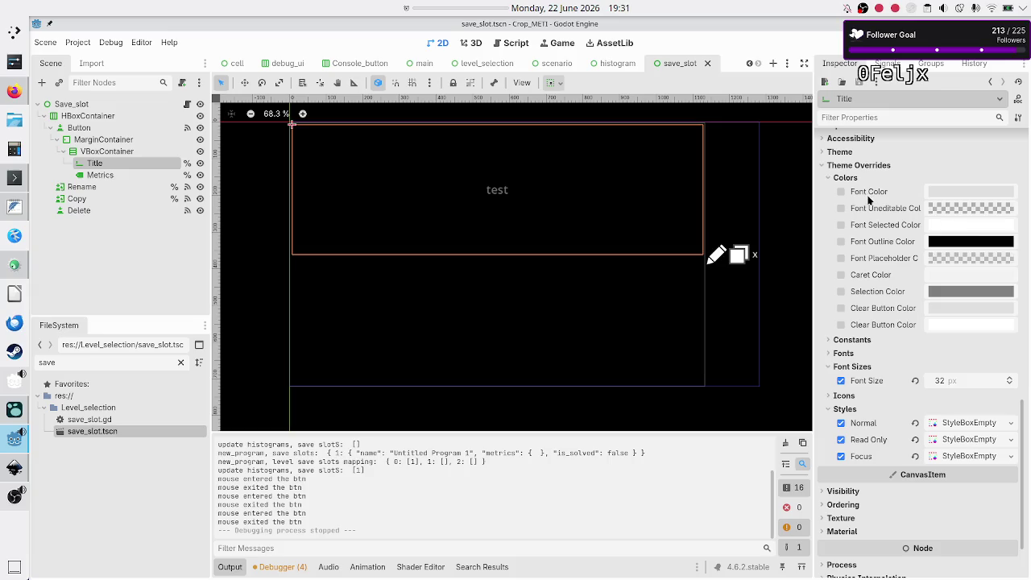
Review the Title LineEdit's Max Length, Editable and Backspace Deletes Composite tooltips in the Inspector.
{"action": "scroll", "coordinate": [870, 201], "scroll_direction": "up", "scroll_amount": 10}
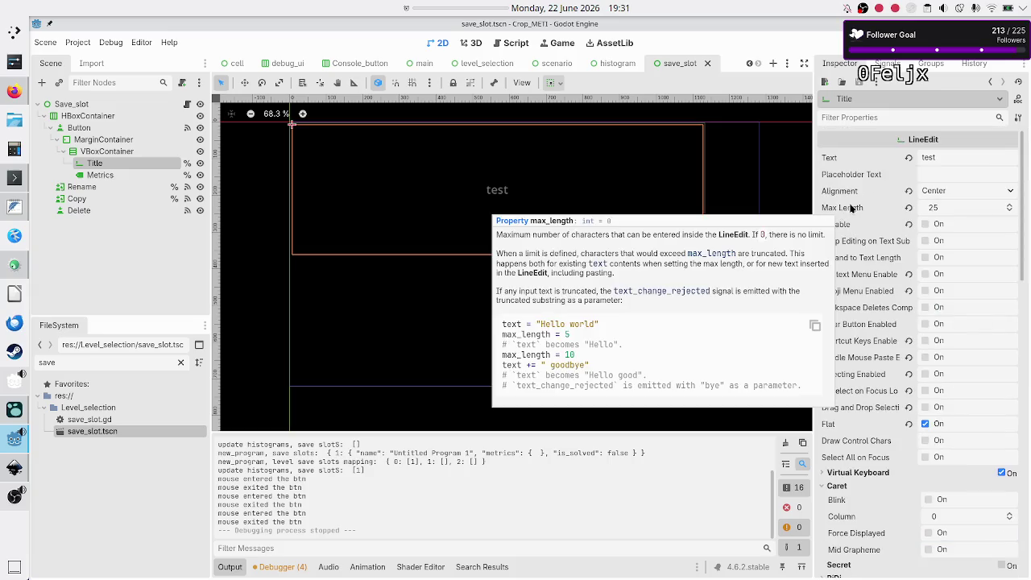
{"action": "mouse_move", "coordinate": [861, 208]}
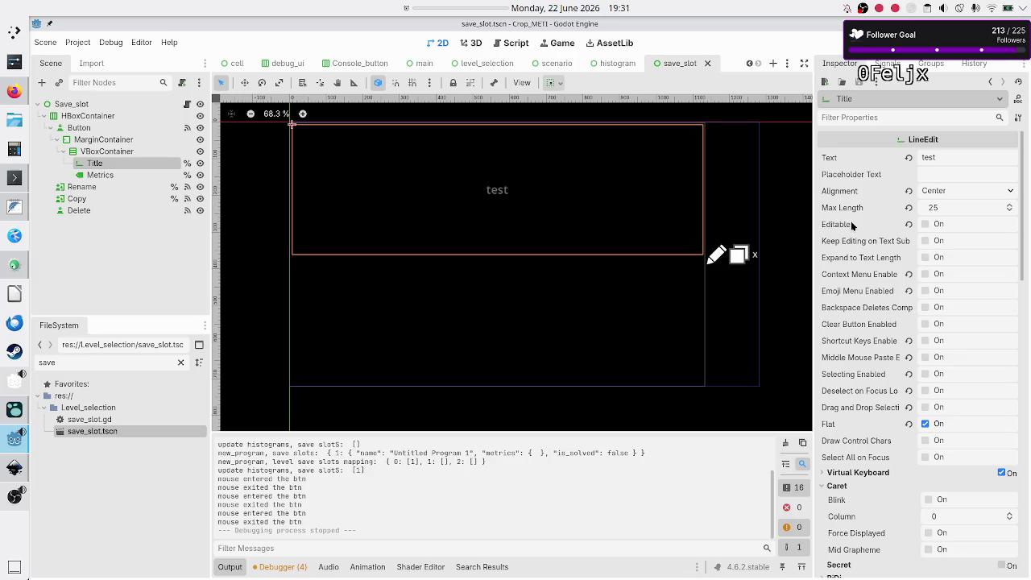
{"action": "mouse_move", "coordinate": [857, 226]}
{"action": "scroll", "coordinate": [861, 283], "scroll_direction": "down", "scroll_amount": 5}
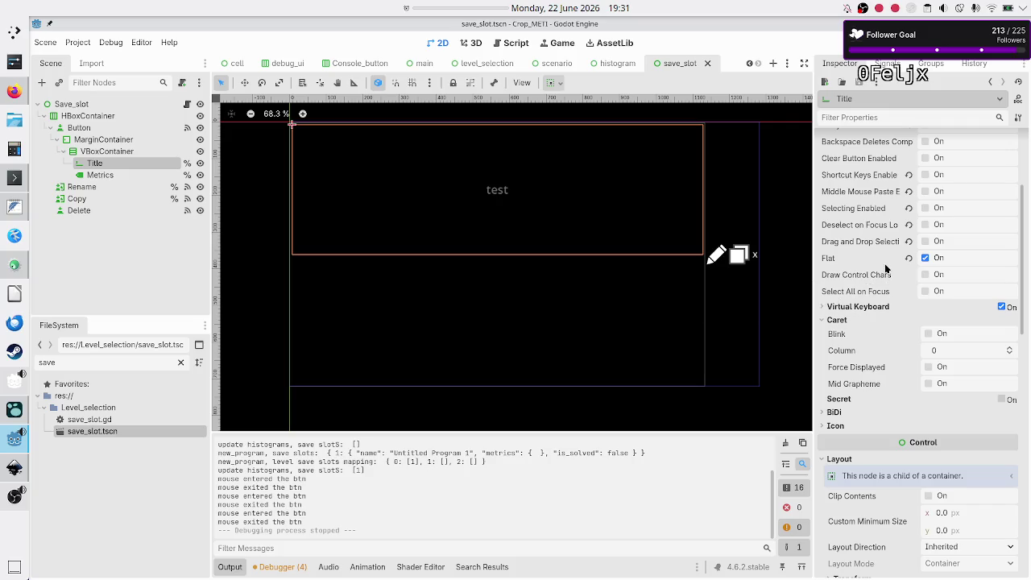
{"action": "scroll", "coordinate": [886, 268], "scroll_direction": "up", "scroll_amount": 5}
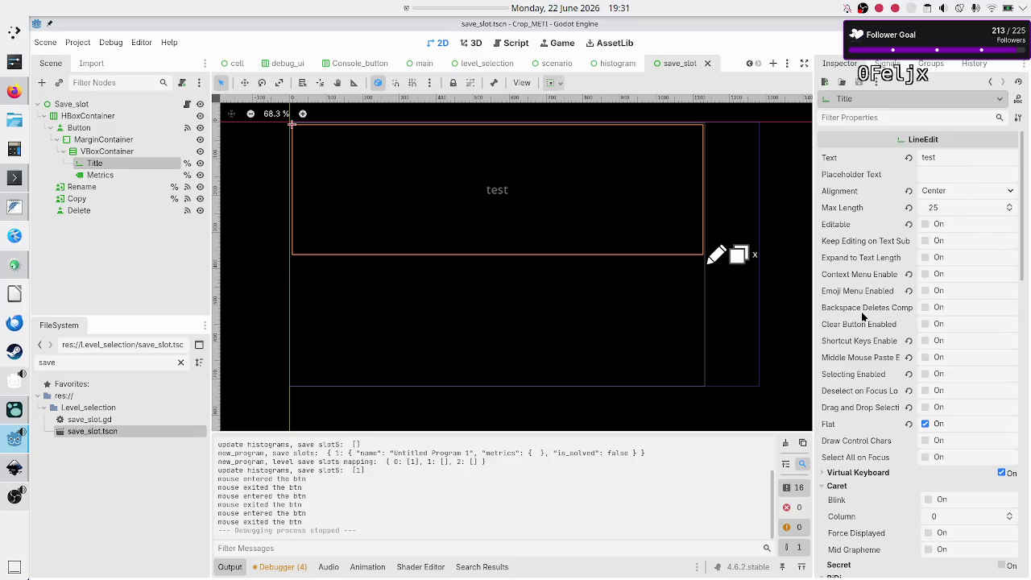
{"action": "mouse_move", "coordinate": [864, 315]}
Relaunch the game, choose Binary manipulation's Flip bit scenario, and create a new program save slot.
{"action": "key", "text": "F5"}
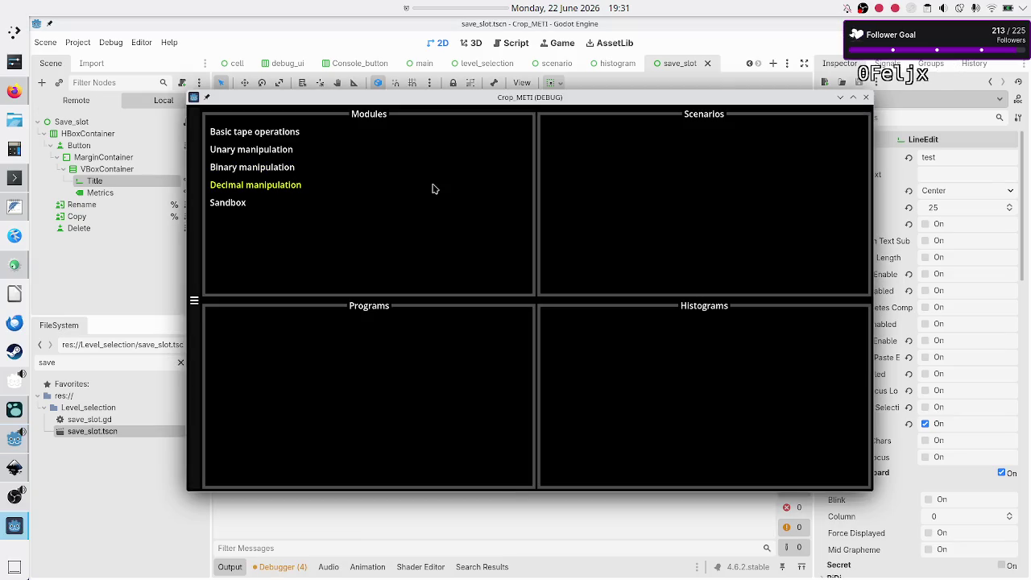
{"action": "left_click", "coordinate": [288, 136]}
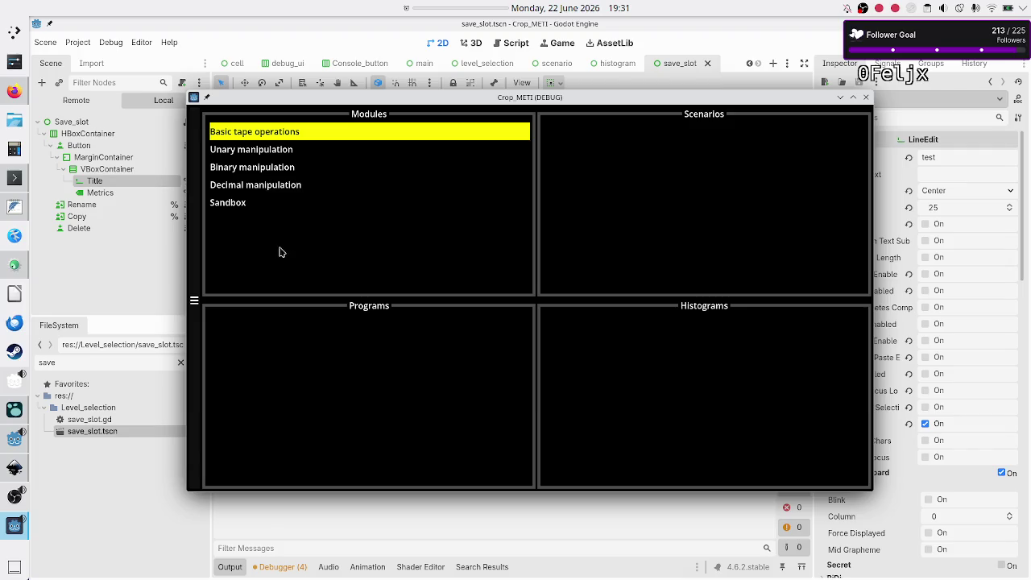
{"action": "left_click", "coordinate": [289, 177]}
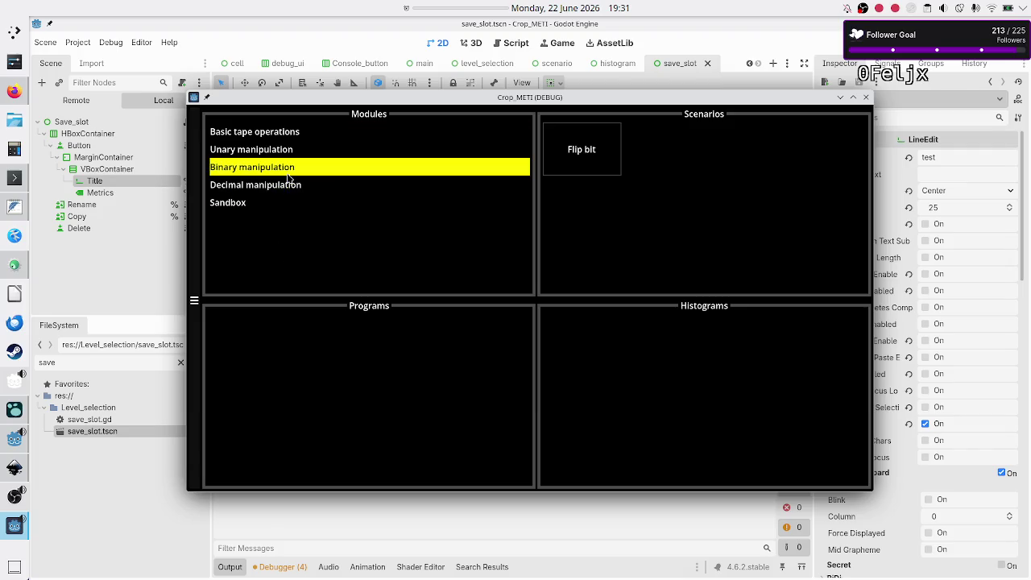
{"action": "left_click", "coordinate": [577, 150]}
{"action": "left_click", "coordinate": [346, 395]}
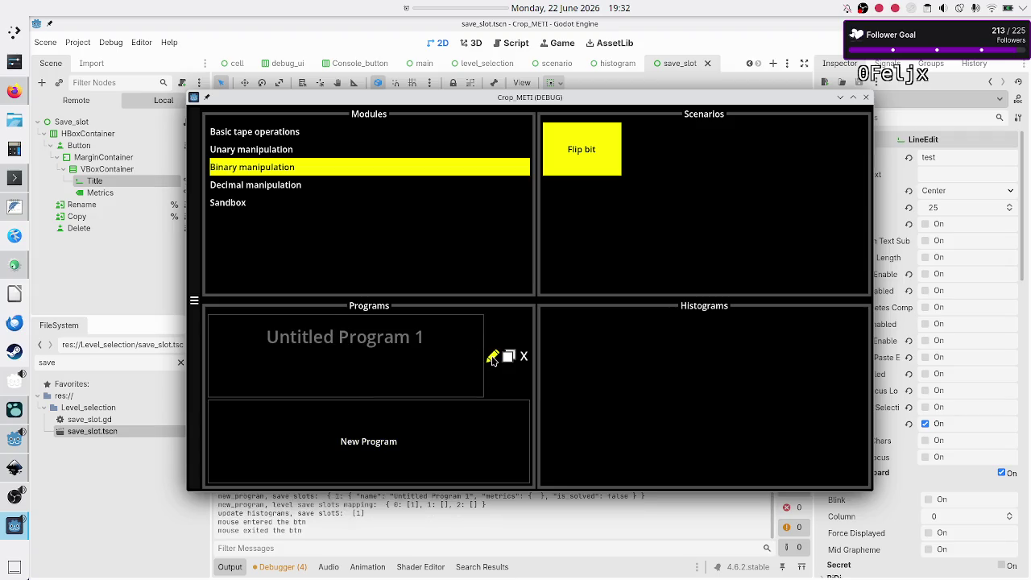
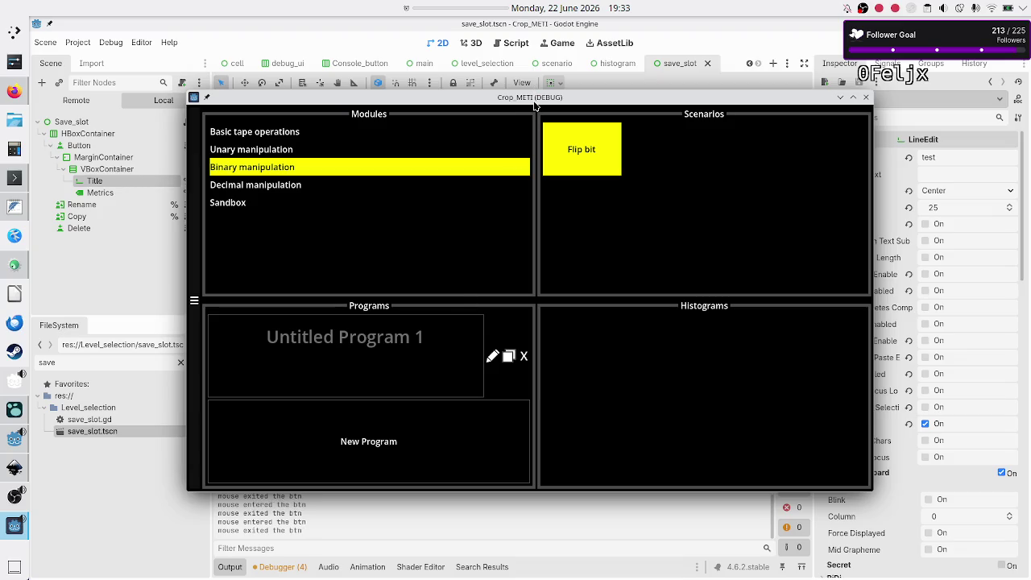
Stop the running Crop_METI game with F8 to return to the save_slot scene editor.
{"action": "left_click_drag", "start_coordinate": [534, 101], "coordinate": [558, 29]}
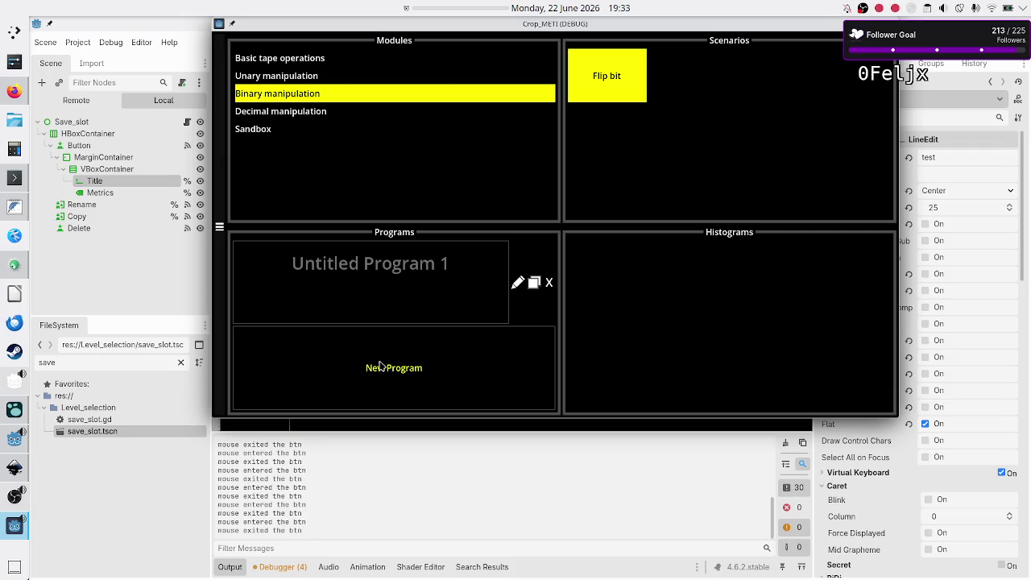
{"action": "left_click", "coordinate": [408, 293]}
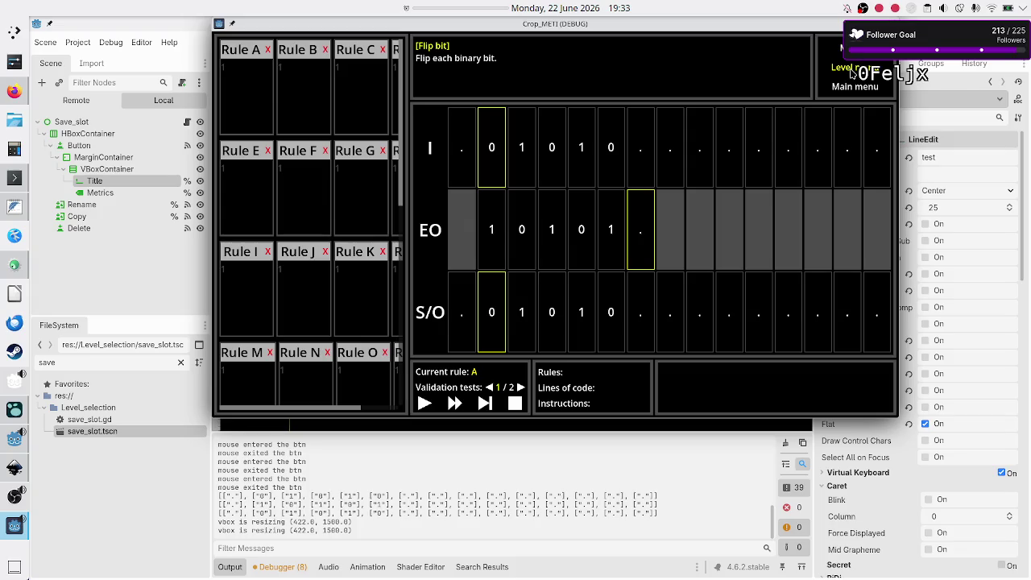
{"action": "key", "text": "F8"}
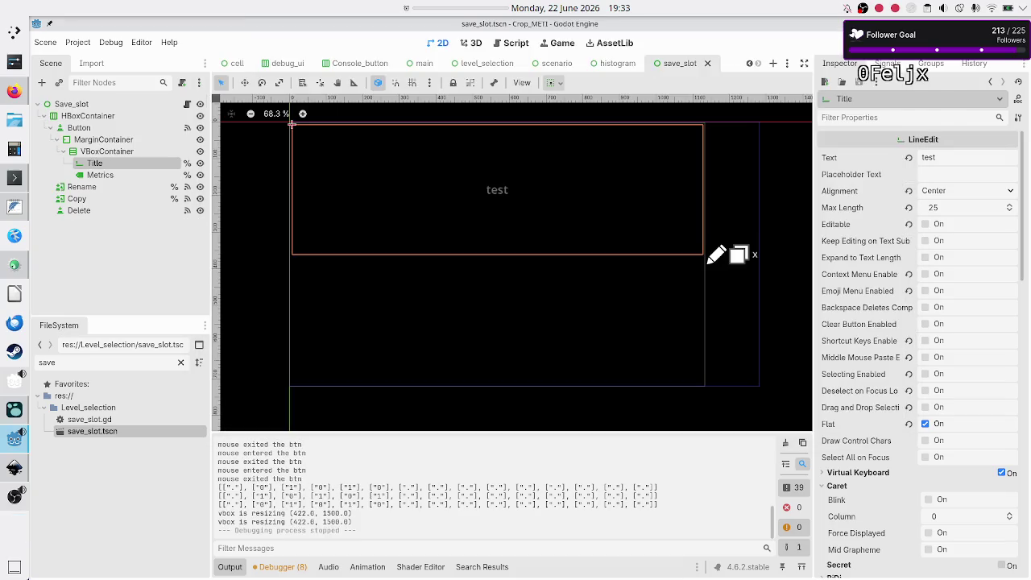
In the Duck.ai 'Godot pause behavior' chat, draft a question about hiding the mouse, then cut it.
{"action": "left_click", "coordinate": [15, 91]}
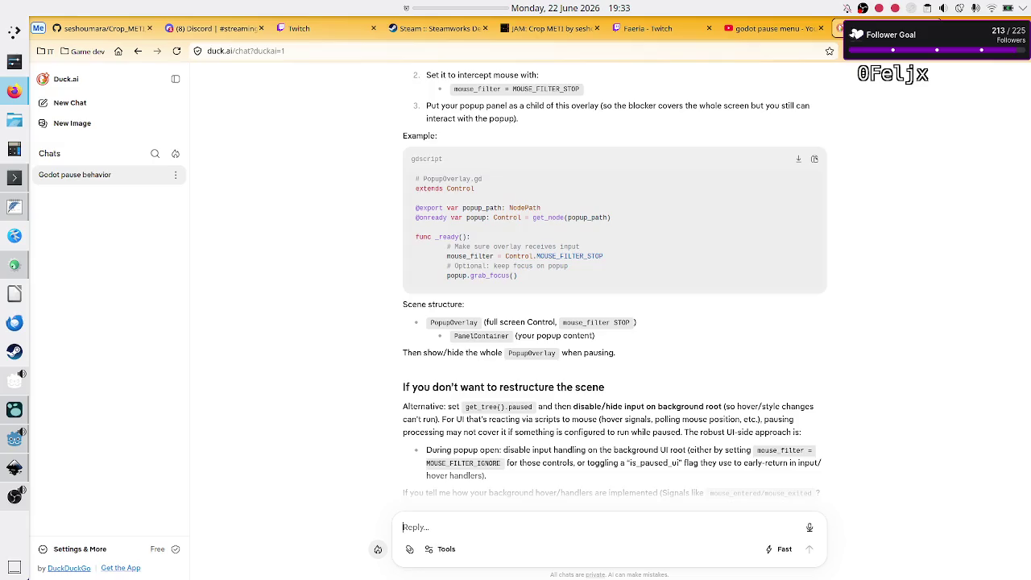
{"action": "left_click", "coordinate": [838, 28]}
{"action": "left_click", "coordinate": [466, 538]}
{"action": "type", "text": "how"}
{"action": "type", "text": " do I a"}
{"action": "key", "text": "BackSpace"}
{"action": "type", "text": "h"}
{"action": "type", "text": "ide the mouse b"}
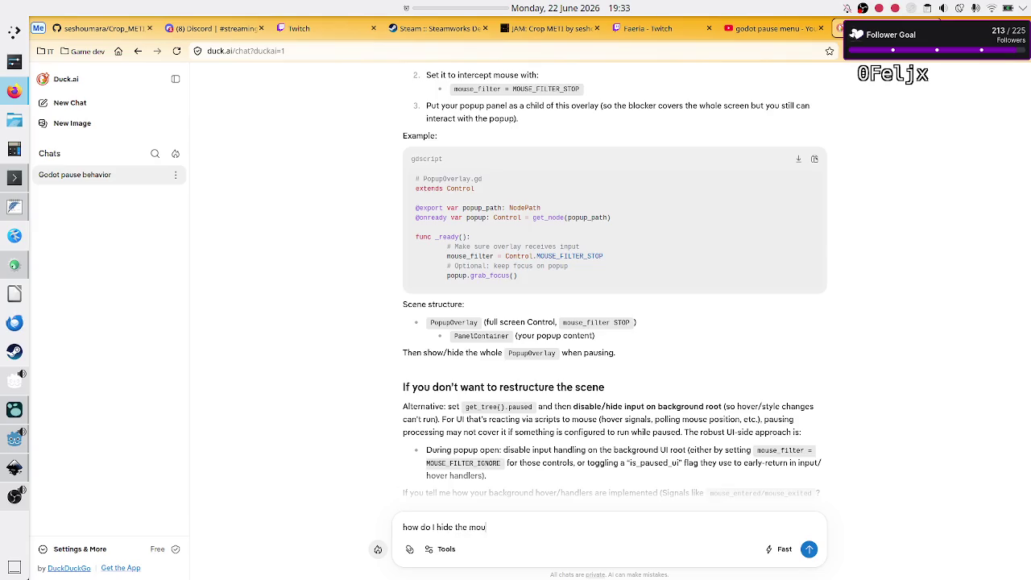
{"action": "type", "text": "utton and a"}
{"action": "key", "text": "BackSpace"}
{"action": "type", "text": "st"}
{"action": "key", "text": "BackSpace"}
{"action": "key", "text": "BackSpace"}
{"action": "key", "text": "BackSpace"}
{"action": "key", "text": "BackSpace"}
{"action": "type", "text": "n? I want"}
{"action": "type", "text": " to"}
{"action": "key", "text": "ctrl+a"}
{"action": "key", "text": "BackSpace"}
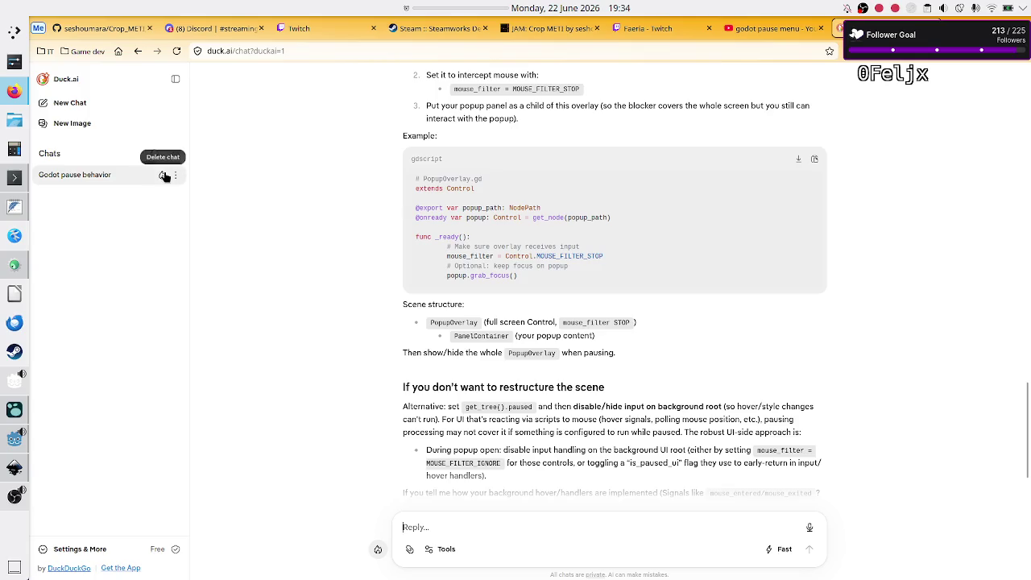
In a new Duck.ai chat, paste and trim the question to 'how do I hide the mouse button?' and send it.
{"action": "left_click", "coordinate": [95, 102]}
{"action": "type", "text": "how do I hide the mouse button? I want to"}
{"action": "type", "text": "implement"}
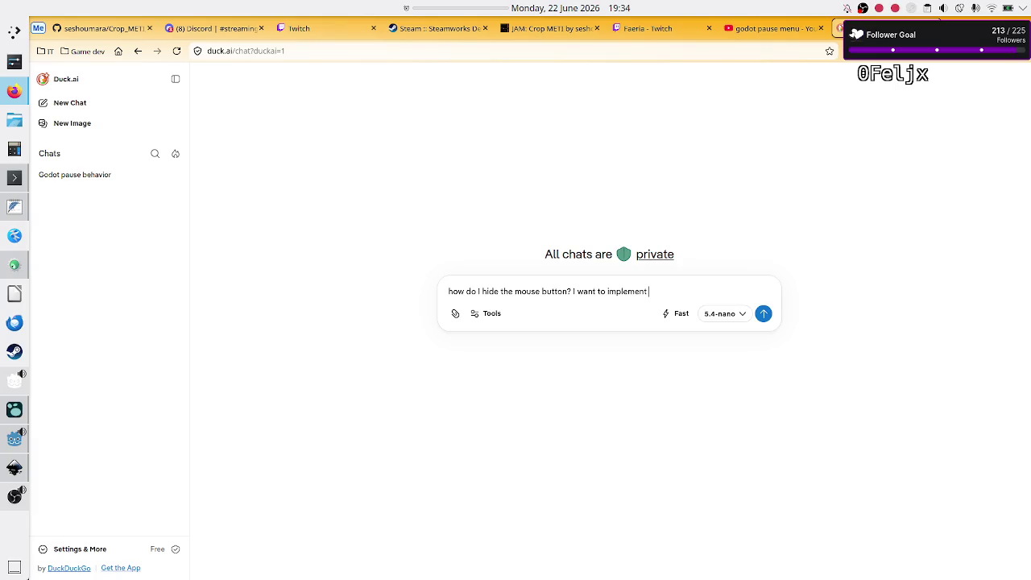
{"action": "type", "text": "editing a"}
{"action": "type", "text": " G"}
{"action": "key", "text": "BackSpace"}
{"action": "key", "text": "BackSpace"}
{"action": "key", "text": "BackSpace"}
{"action": "key", "text": "BackSpace"}
{"action": "key", "text": "BackSpace"}
{"action": "type", "text": "a feature whre"}
{"action": "key", "text": "BackSpace"}
{"action": "key", "text": "BackSpace"}
{"action": "type", "text": "ere by when the player"}
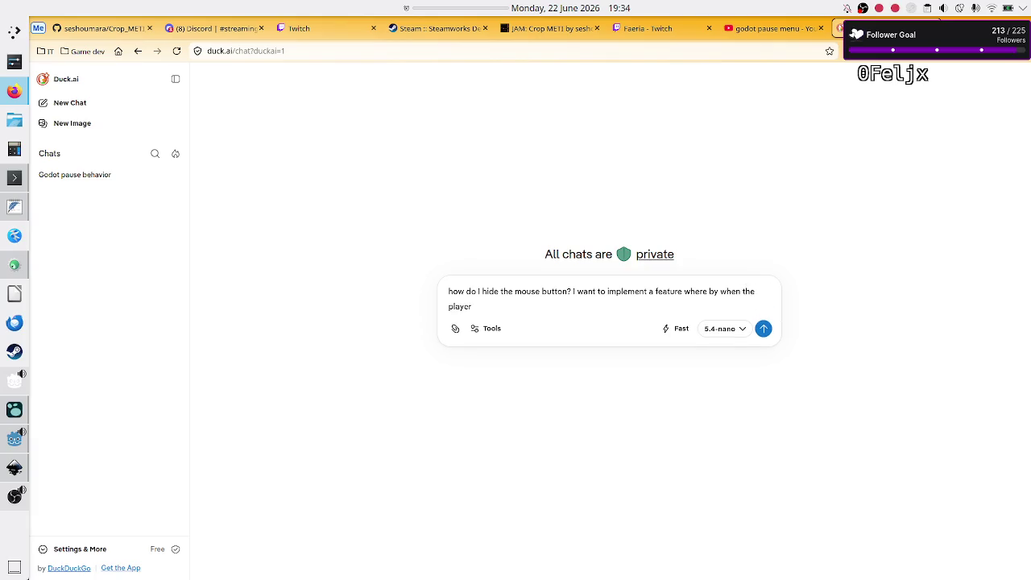
{"action": "type", "text": " clicks aedit button "}
{"action": "type", "text": ","}
{"action": "key", "text": "BackSpace"}
{"action": "key", "text": "BackSpace"}
{"action": "key", "text": "BackSpace"}
{"action": "key", "text": "BackSpace"}
{"action": "key", "text": "BackSpace"}
{"action": "key", "text": "BackSpace"}
{"action": "key", "text": "BackSpace"}
{"action": "key", "text": "BackSpace"}
{"action": "key", "text": "BackSpace"}
{"action": "key", "text": "Return"}
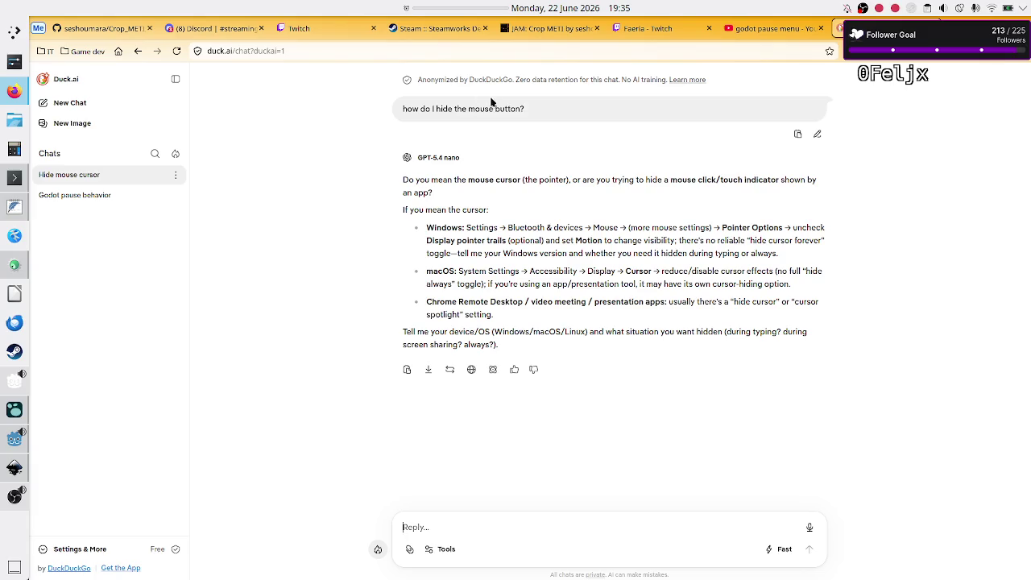
Ask the follow-up 'In Godot how do I hide the mouse while editing in a lineedit?'.
{"action": "double_click", "coordinate": [513, 107]}
{"action": "left_click", "coordinate": [352, 166]}
{"action": "type", "text": "In Godot how do I"}
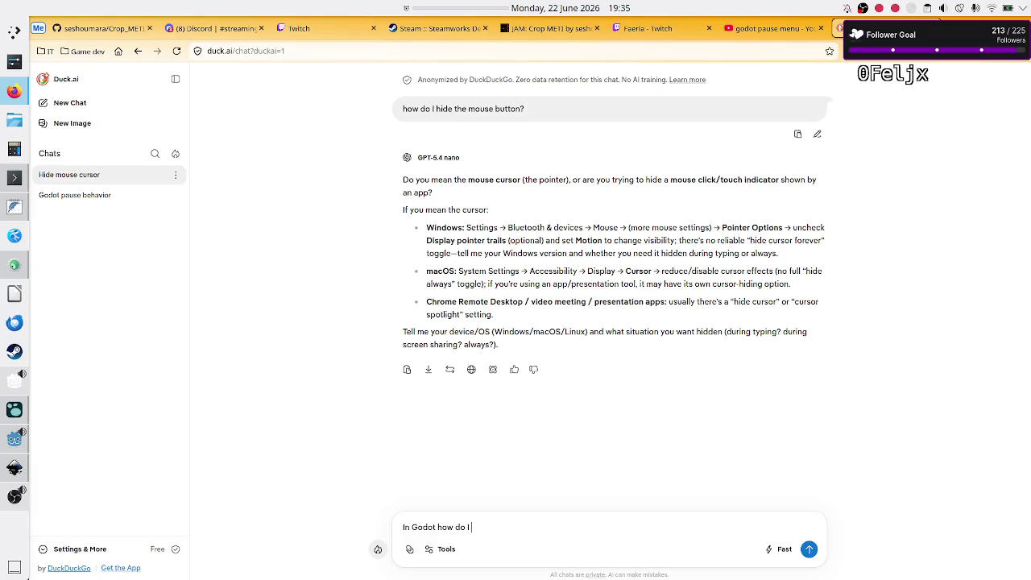
{"action": "type", "text": " hide the m"}
{"action": "type", "text": "ouse"}
{"action": "type", "text": " while edti"}
{"action": "key", "text": "BackSpace"}
{"action": "key", "text": "BackSpace"}
{"action": "type", "text": "iting in a "}
{"action": "type", "text": "lineedit?"}
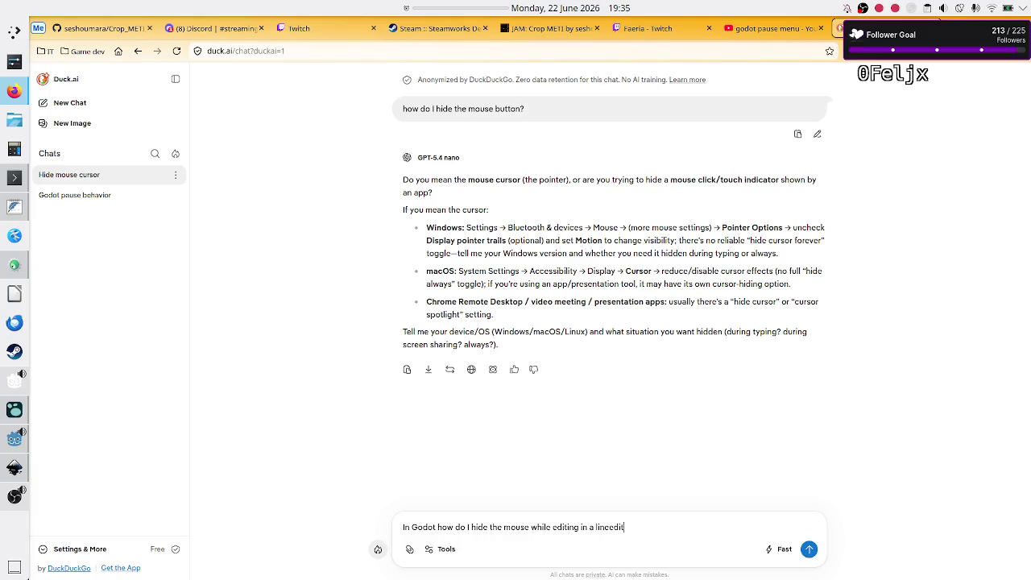
{"action": "key", "text": "Return"}
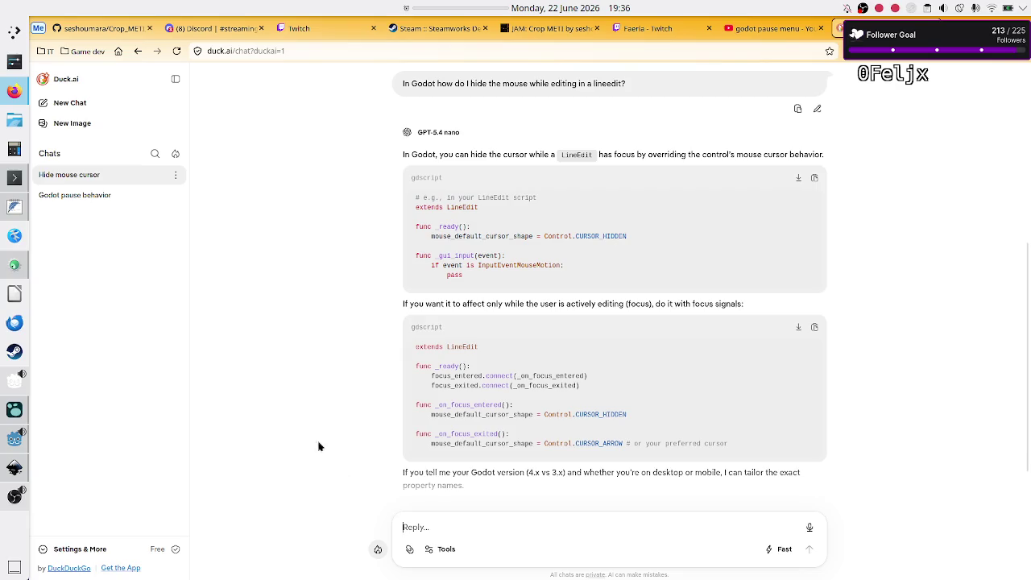
Highlight LineEdit, mouse_default, InputEventMouseMotion and pass in the code answer, then return to Godot.
{"action": "double_click", "coordinate": [457, 206]}
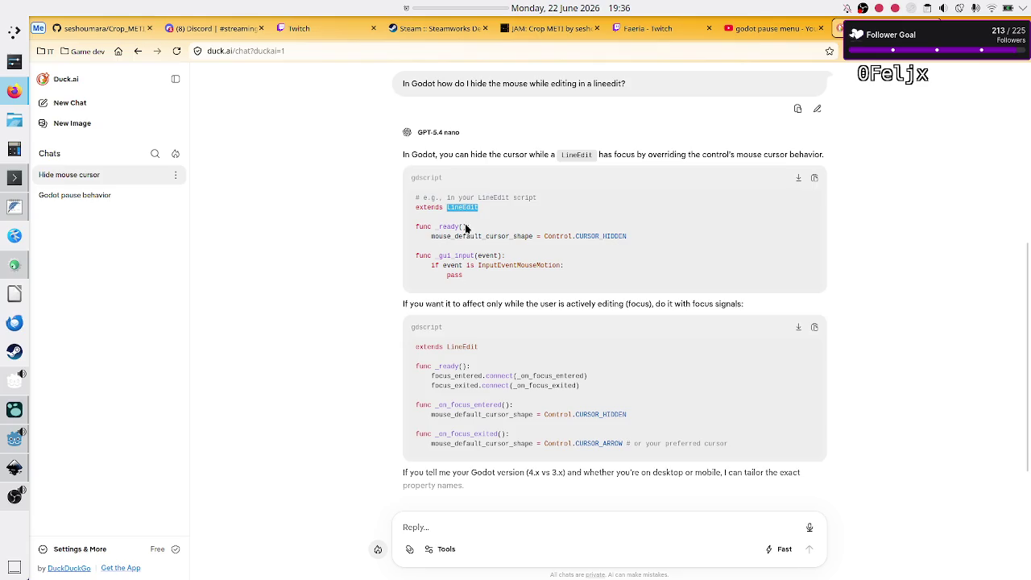
{"action": "left_click_drag", "start_coordinate": [481, 236], "coordinate": [416, 236]}
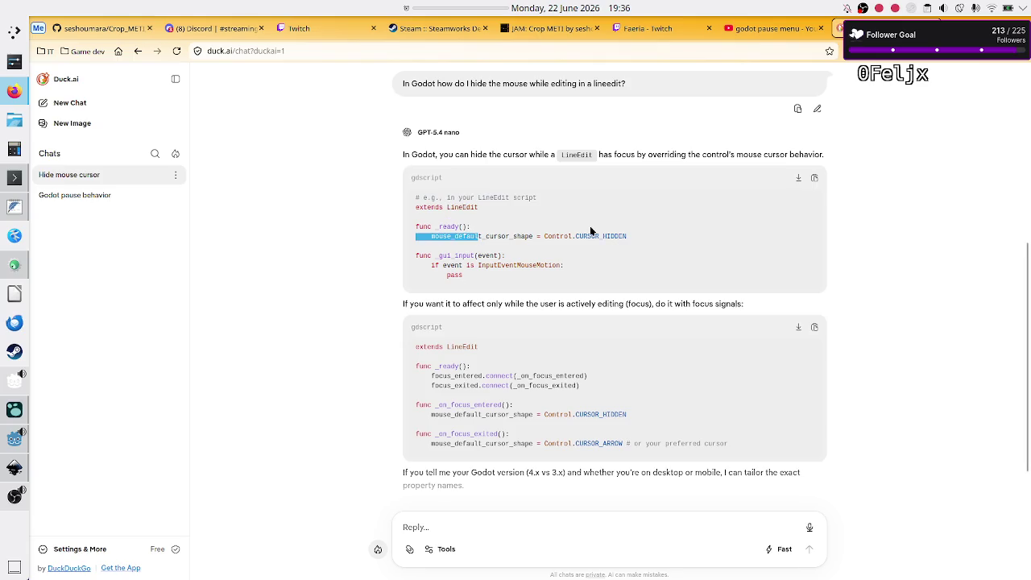
{"action": "double_click", "coordinate": [537, 264]}
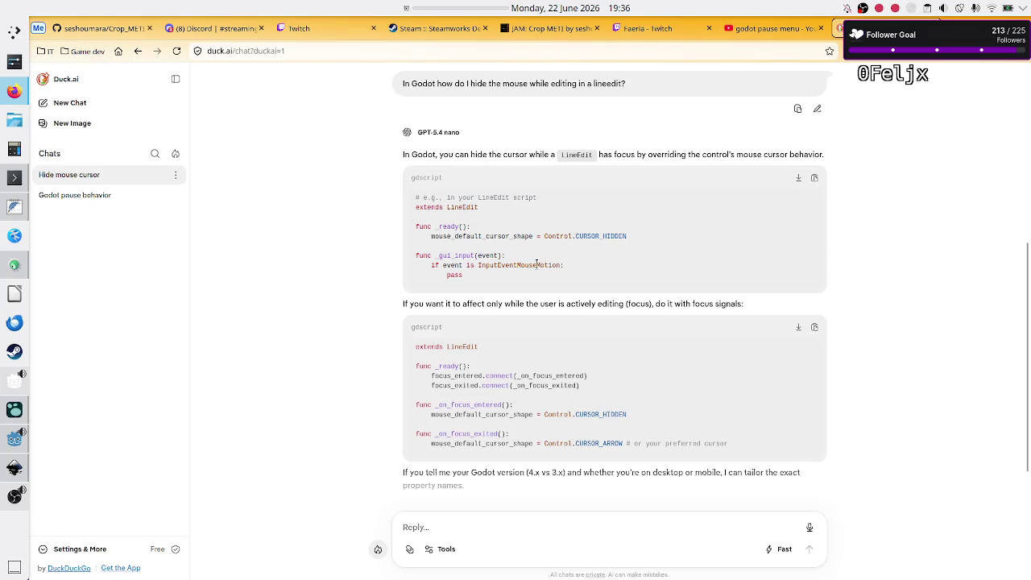
{"action": "double_click", "coordinate": [456, 275]}
{"action": "left_click", "coordinate": [640, 388]}
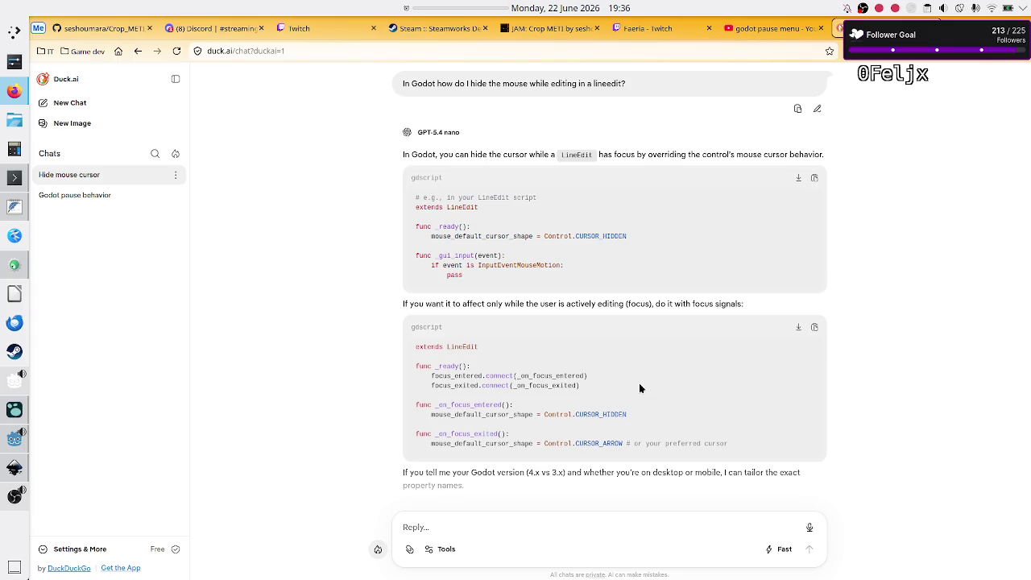
{"action": "left_click", "coordinate": [11, 436]}
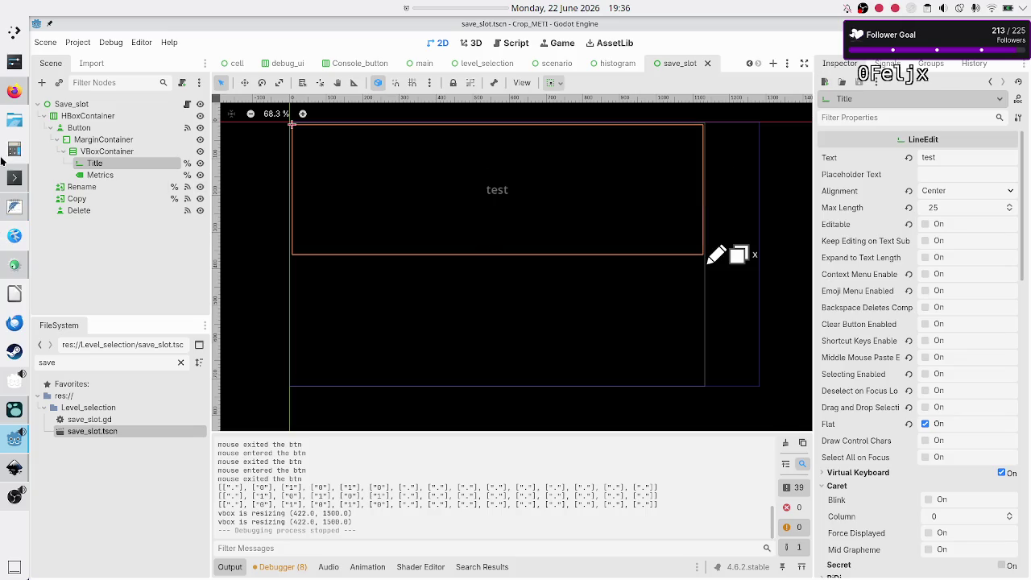
Close the 'godot pause menu' video tab and reload the Faeria Twitch category page.
{"action": "left_click", "coordinate": [14, 94]}
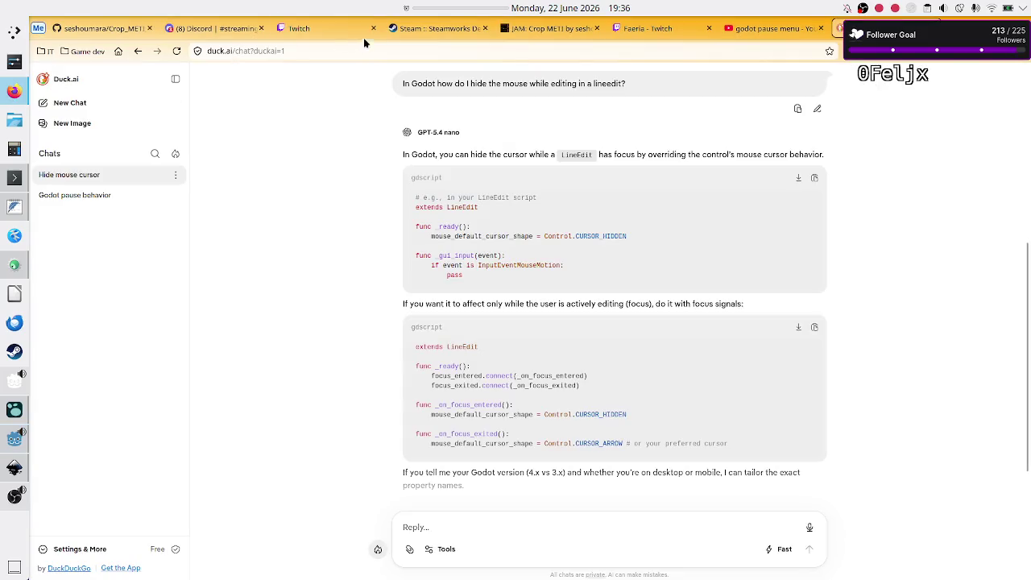
{"action": "left_click", "coordinate": [668, 30]}
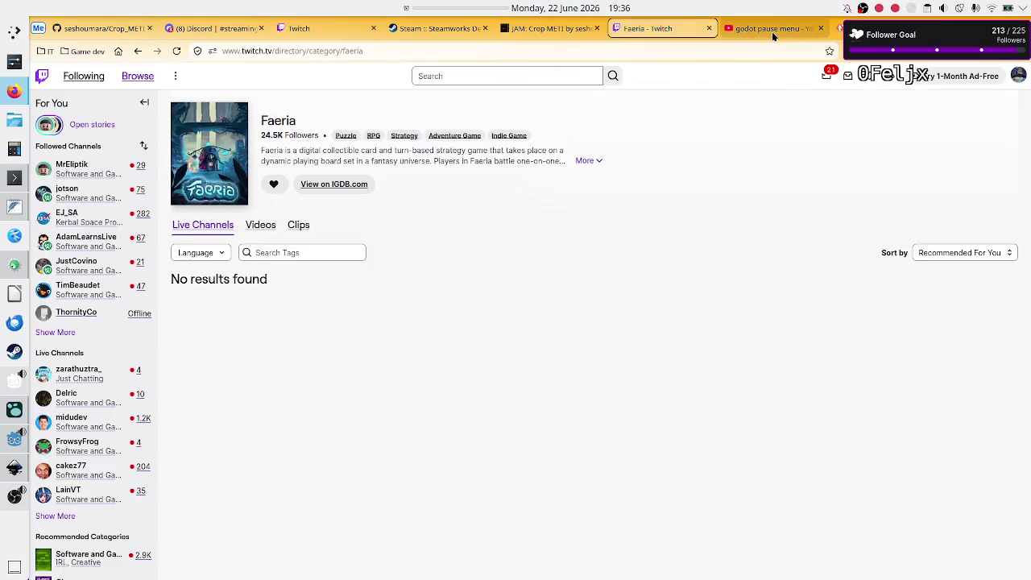
{"action": "left_click", "coordinate": [771, 32]}
{"action": "left_click", "coordinate": [819, 28]}
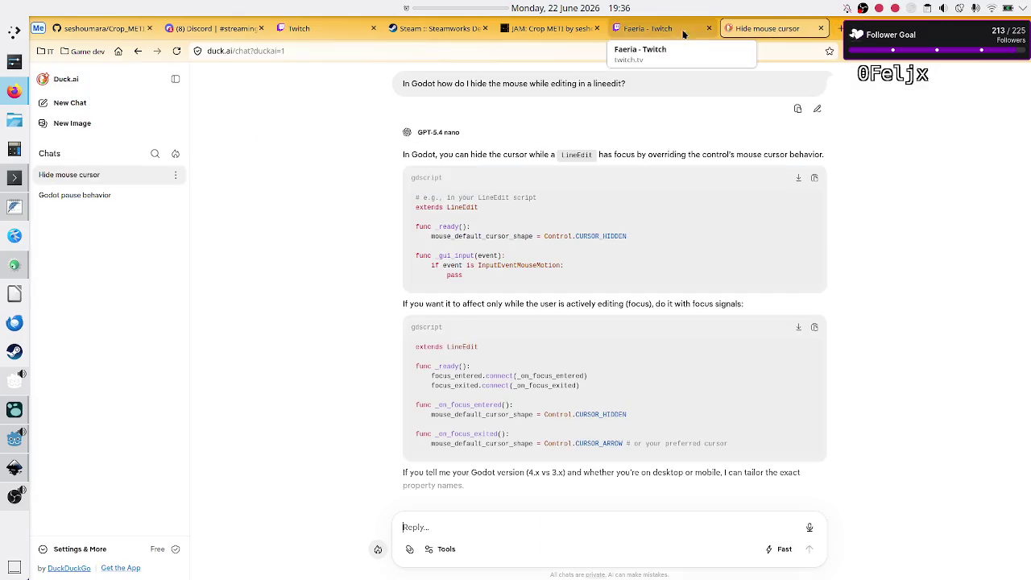
{"action": "left_click", "coordinate": [644, 29]}
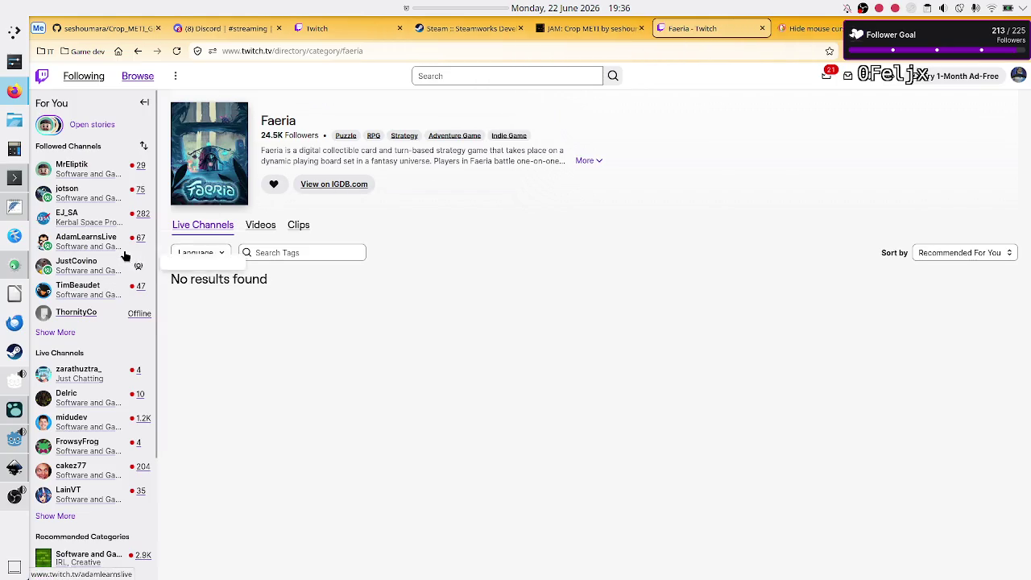
{"action": "left_click", "coordinate": [175, 51]}
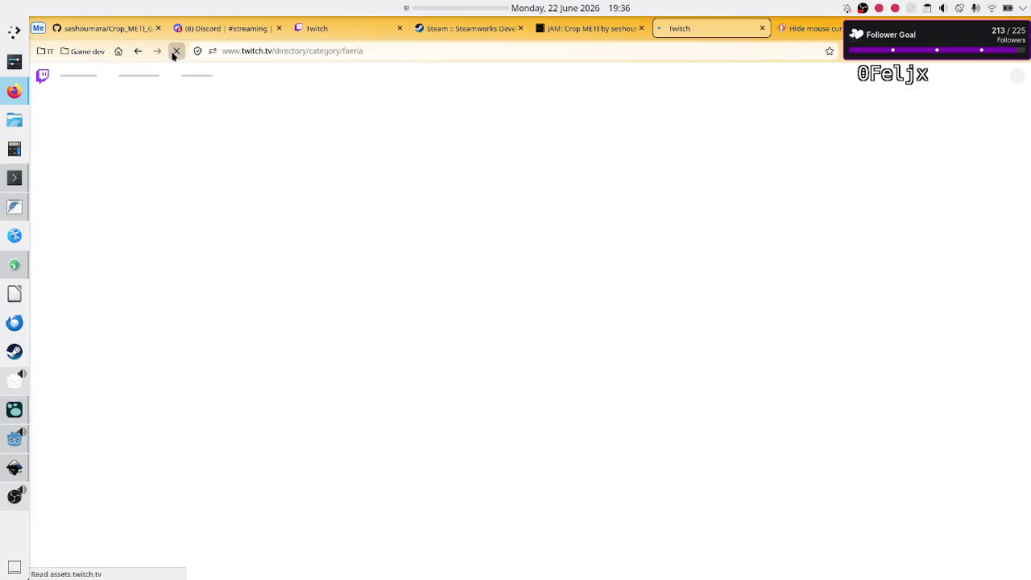